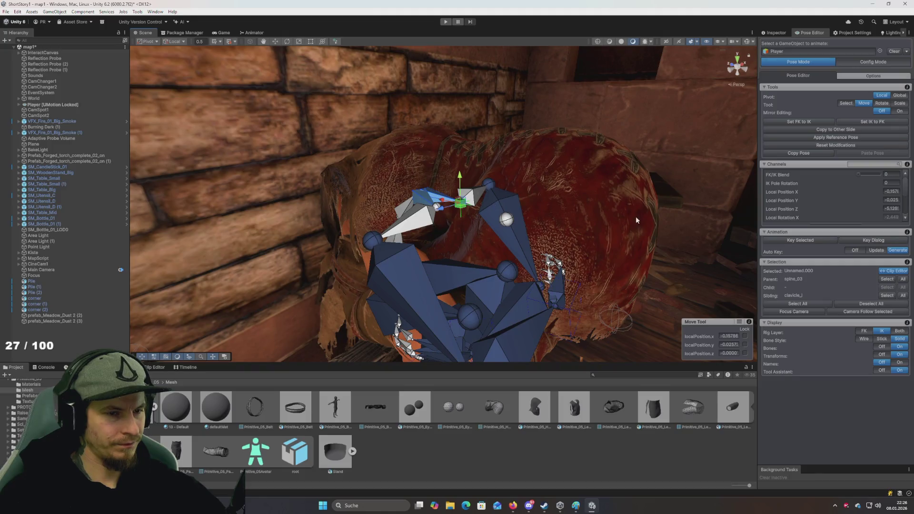
Step: In Config Mode, set the neck_01 IK constraint's Chain Length to 2
{"action": "left_click", "coordinate": [869, 61]}
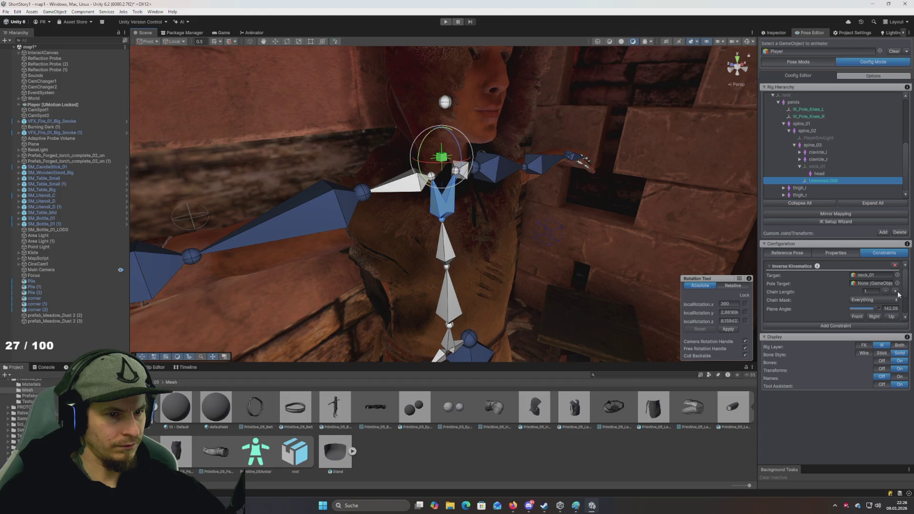
{"action": "left_click", "coordinate": [895, 291]}
{"action": "mouse_move", "coordinate": [526, 218]}
{"action": "left_mouse_down"}
{"action": "mouse_move", "coordinate": [548, 157]}
{"action": "mouse_move", "coordinate": [530, 212]}
{"action": "left_mouse_up"}
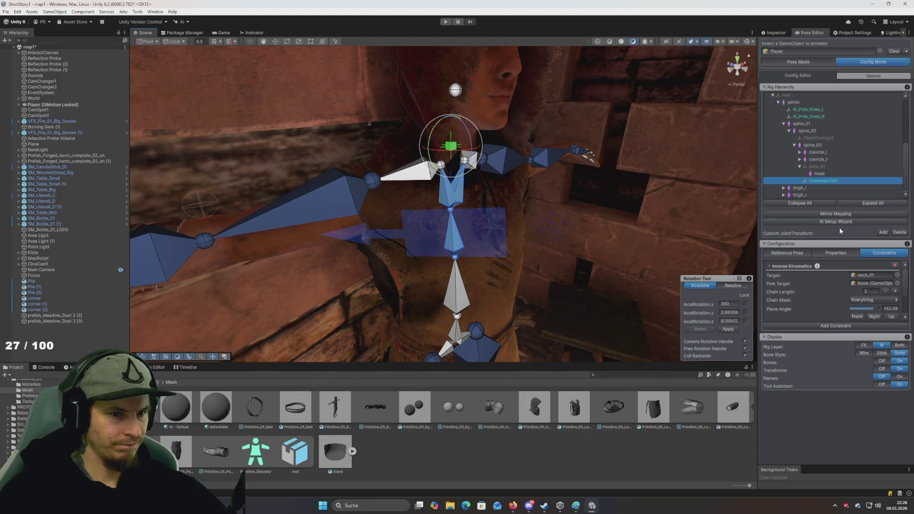
Step: Back in Pose Mode, undo the test bone lift and switch to the rotate tool
{"action": "left_click", "coordinate": [797, 61]}
{"action": "mouse_move", "coordinate": [547, 184]}
{"action": "left_mouse_down"}
{"action": "mouse_move", "coordinate": [567, 216]}
{"action": "mouse_move", "coordinate": [524, 190]}
{"action": "left_mouse_up"}
{"action": "left_click_drag", "start_coordinate": [445, 160], "coordinate": [453, 136]}
{"action": "key", "text": "ctrl+z"}
{"action": "key", "text": "e"}
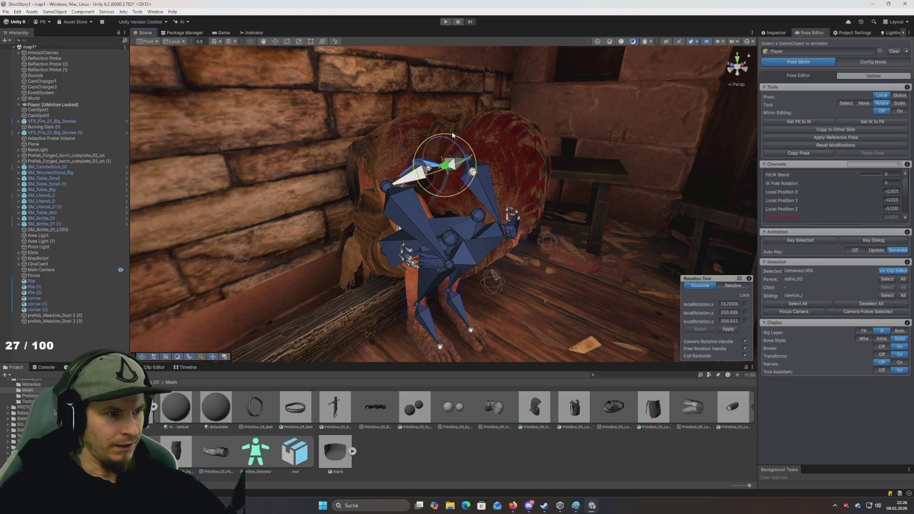
Step: Select every bone and apply Set FK to IK
{"action": "key", "text": "ctrl+a"}
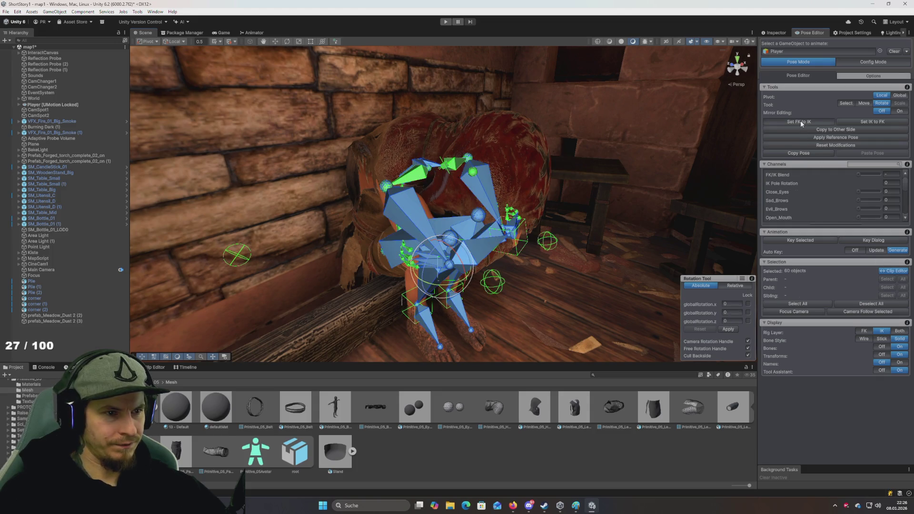
{"action": "left_click", "coordinate": [801, 121]}
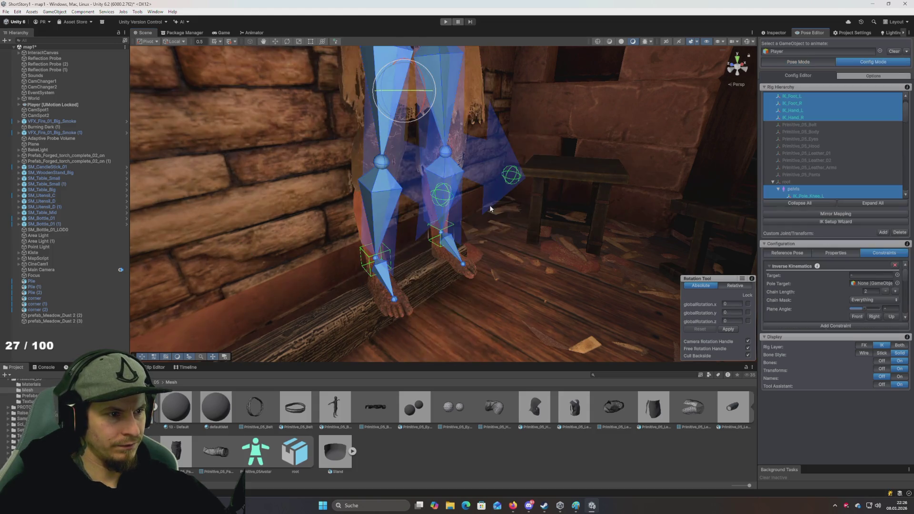
{"action": "mouse_move", "coordinate": [490, 209]}
{"action": "left_mouse_down"}
{"action": "mouse_move", "coordinate": [493, 143]}
{"action": "mouse_move", "coordinate": [478, 230]}
{"action": "left_mouse_up"}
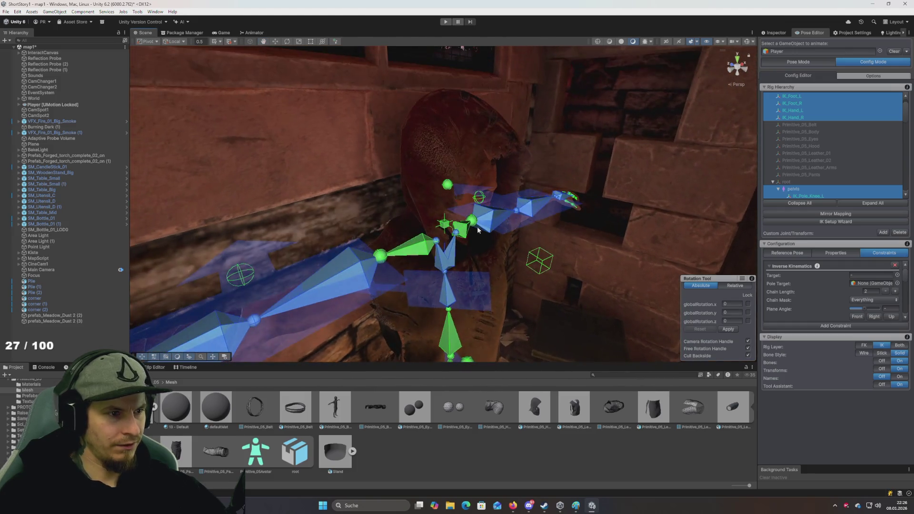
Step: Select the custom Unnamed.000 joint and show its Properties
{"action": "left_click", "coordinate": [446, 189]}
{"action": "left_click", "coordinate": [444, 221]}
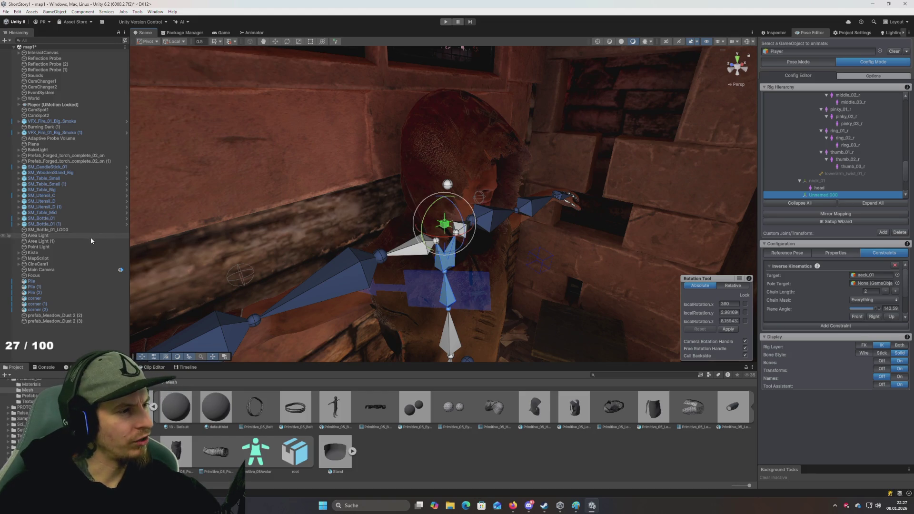
{"action": "left_click", "coordinate": [821, 187]}
{"action": "left_click", "coordinate": [823, 196]}
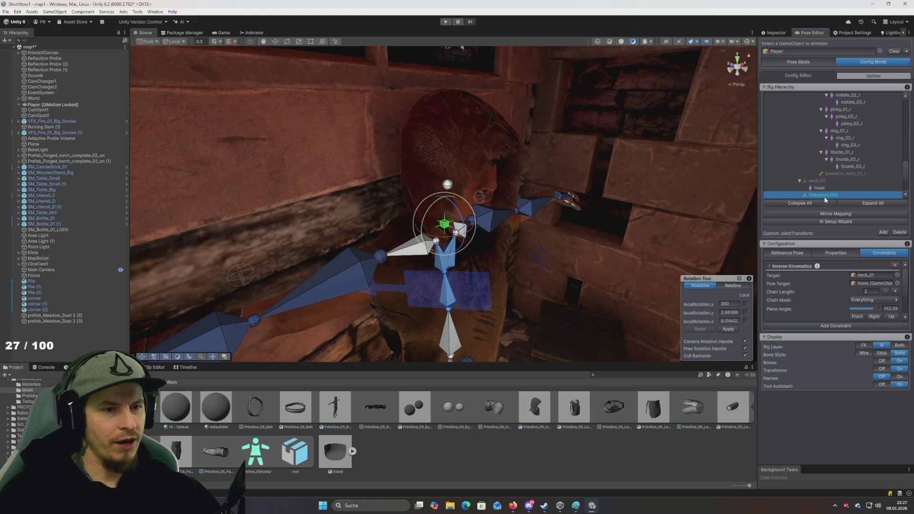
{"action": "left_click", "coordinate": [836, 253]}
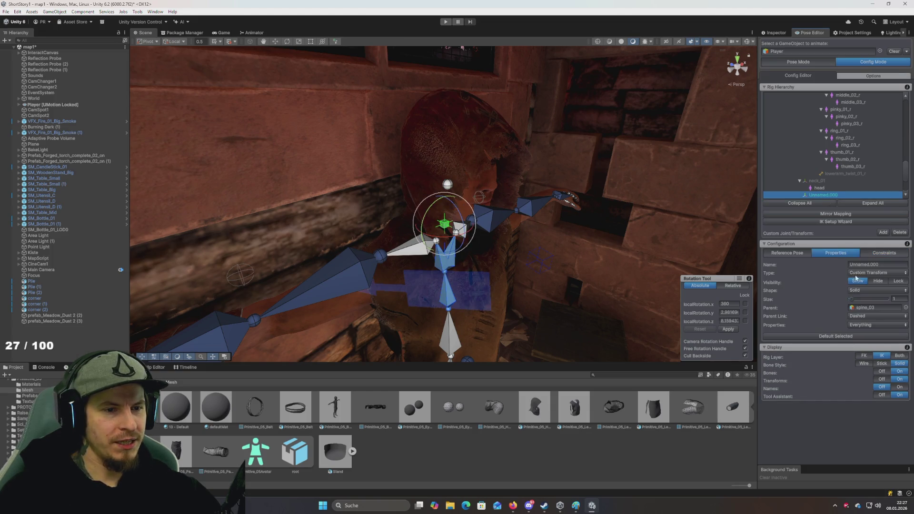
Step: Reparent Unnamed.000 to neck_01, accepting the Invalid IK Target warning, then delete it
{"action": "left_click", "coordinate": [906, 308]}
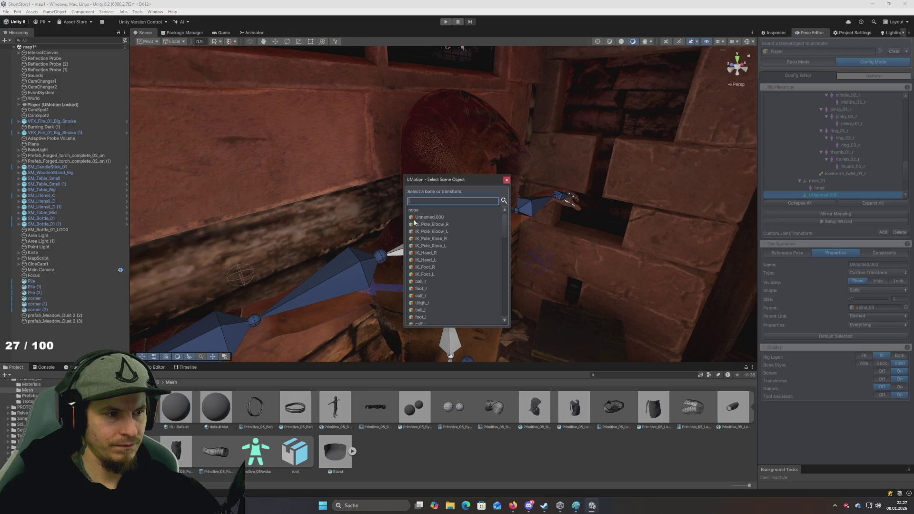
{"action": "type", "text": "ne"}
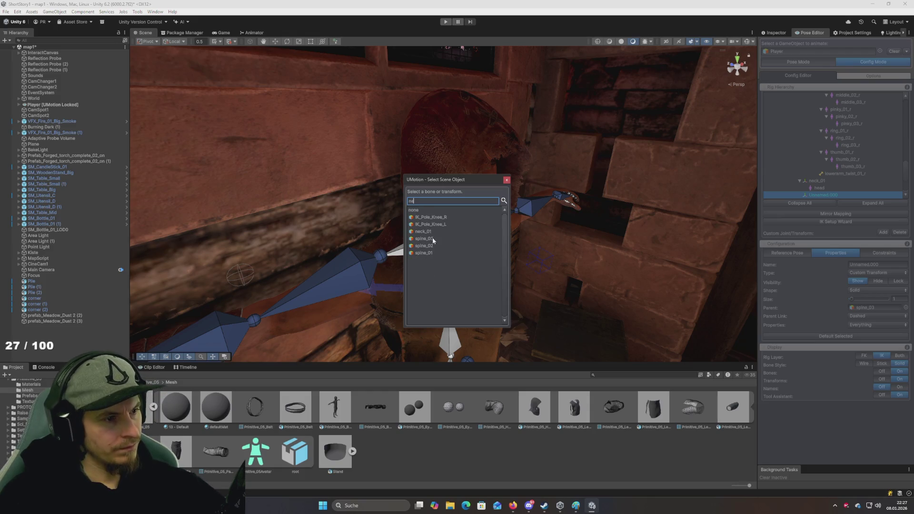
{"action": "double_click", "coordinate": [435, 232]}
{"action": "left_click", "coordinate": [504, 264]}
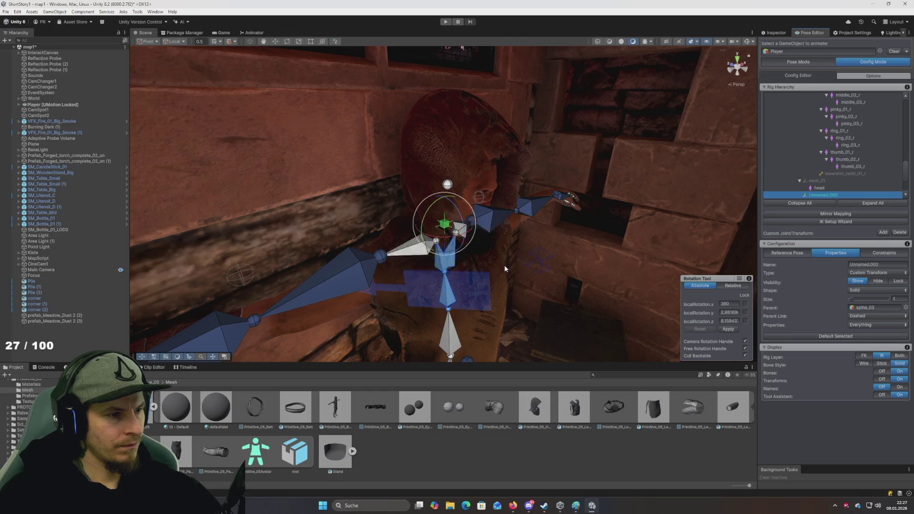
{"action": "scroll", "coordinate": [487, 244], "scroll_direction": "up", "scroll_amount": 5}
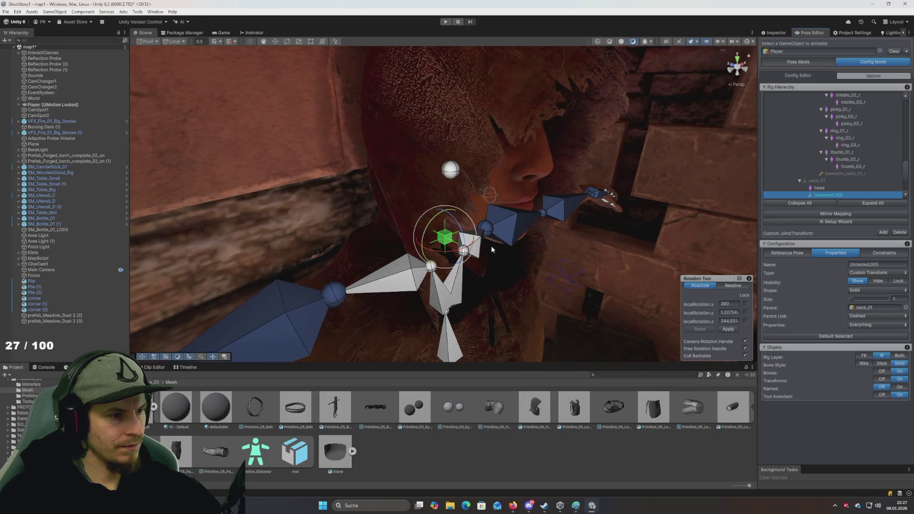
{"action": "left_click", "coordinate": [899, 233]}
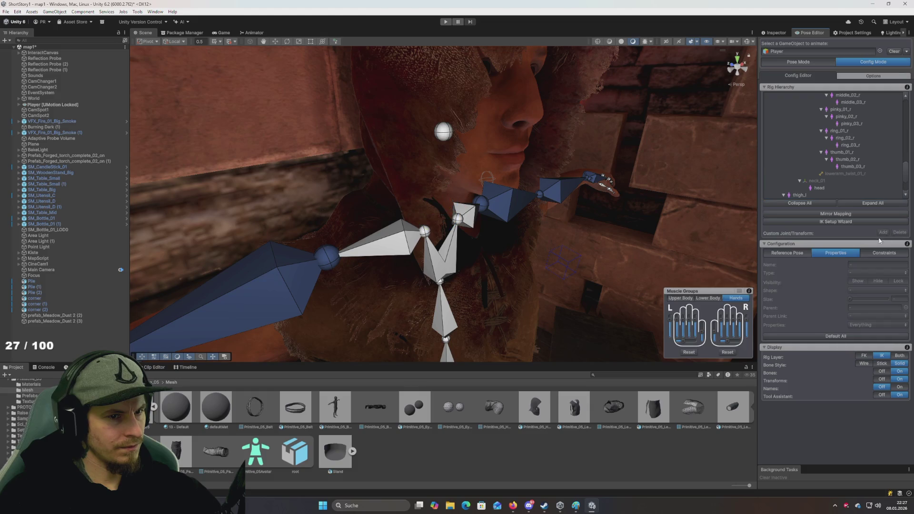
Step: Frame the whole rig and select the spine_03 and head bones
{"action": "scroll", "coordinate": [845, 168], "scroll_direction": "up", "scroll_amount": 10}
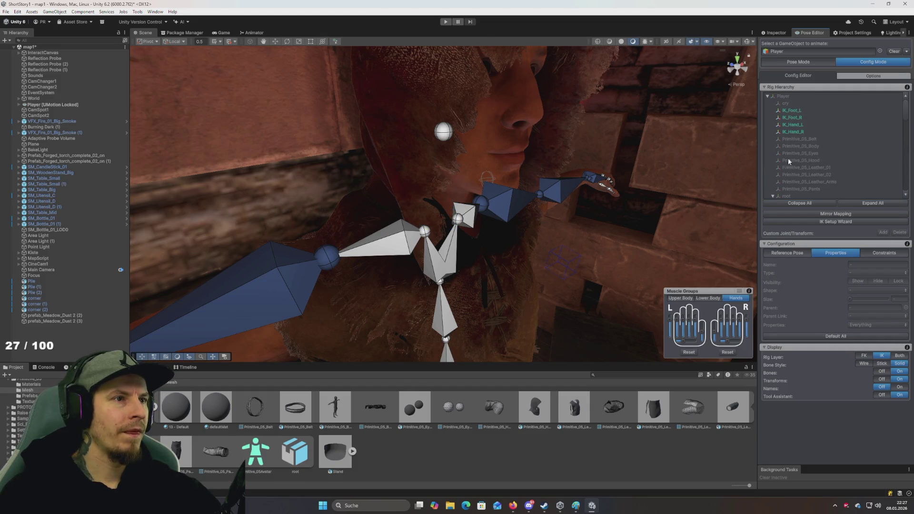
{"action": "scroll", "coordinate": [618, 150], "scroll_direction": "down", "scroll_amount": 3}
{"action": "mouse_move", "coordinate": [616, 150]}
{"action": "left_mouse_down"}
{"action": "mouse_move", "coordinate": [597, 142]}
{"action": "mouse_move", "coordinate": [594, 167]}
{"action": "mouse_move", "coordinate": [667, 186]}
{"action": "mouse_move", "coordinate": [559, 216]}
{"action": "mouse_move", "coordinate": [387, 185]}
{"action": "mouse_move", "coordinate": [542, 174]}
{"action": "mouse_move", "coordinate": [551, 198]}
{"action": "mouse_move", "coordinate": [575, 159]}
{"action": "mouse_move", "coordinate": [620, 154]}
{"action": "mouse_move", "coordinate": [540, 159]}
{"action": "mouse_move", "coordinate": [412, 186]}
{"action": "mouse_move", "coordinate": [432, 220]}
{"action": "mouse_move", "coordinate": [425, 113]}
{"action": "mouse_move", "coordinate": [433, 134]}
{"action": "mouse_move", "coordinate": [405, 160]}
{"action": "mouse_move", "coordinate": [443, 168]}
{"action": "left_mouse_up"}
{"action": "left_click", "coordinate": [412, 186]}
{"action": "left_click", "coordinate": [425, 112]}
{"action": "scroll", "coordinate": [442, 190], "scroll_direction": "up", "scroll_amount": 5}
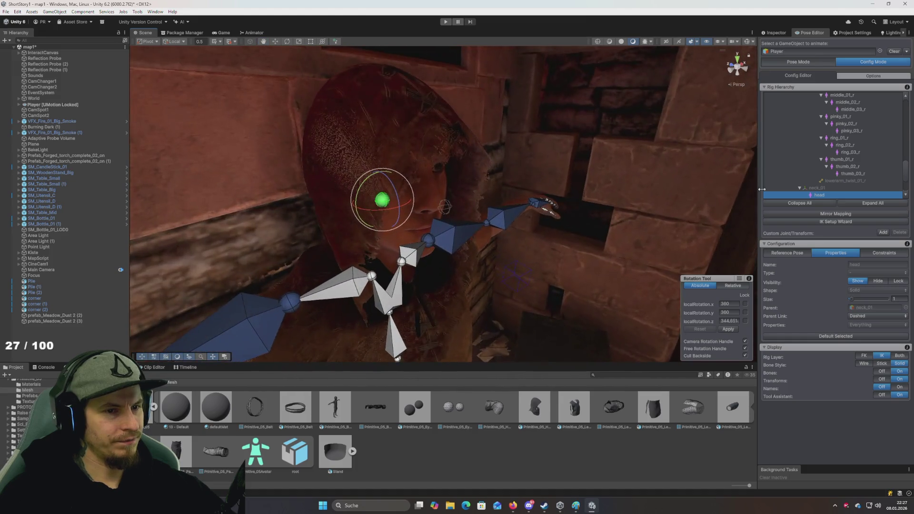
Step: Select the neck_01 bone
{"action": "left_click", "coordinate": [817, 188]}
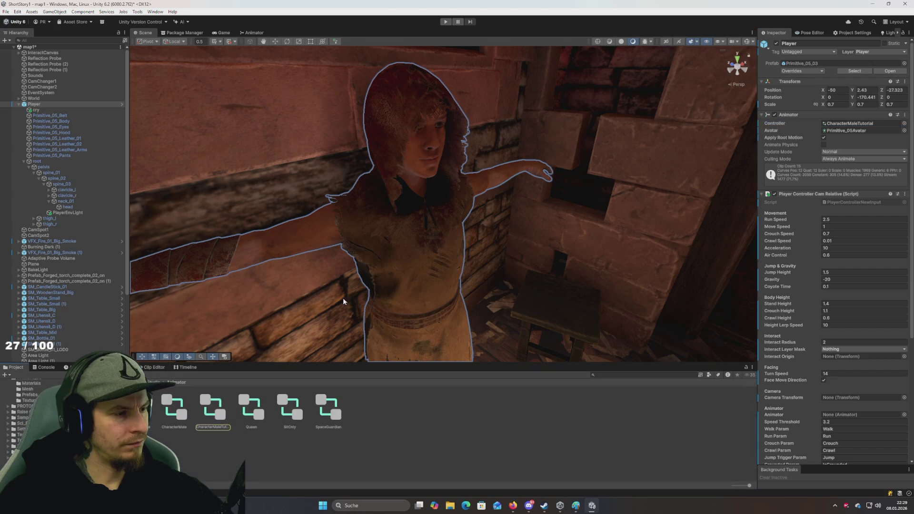
Step: Toggle Strip Bones in Primitive_05's Rig import settings and apply
{"action": "left_click", "coordinate": [864, 130]}
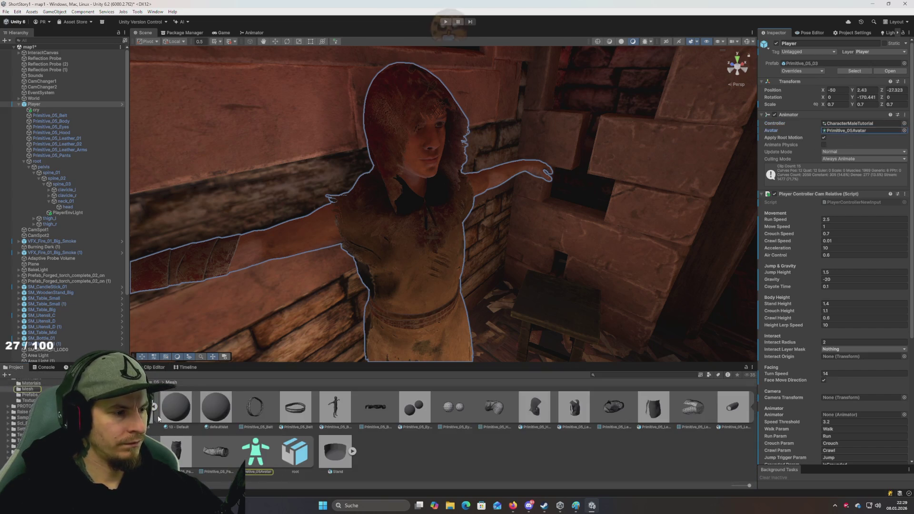
{"action": "left_click", "coordinate": [143, 407]}
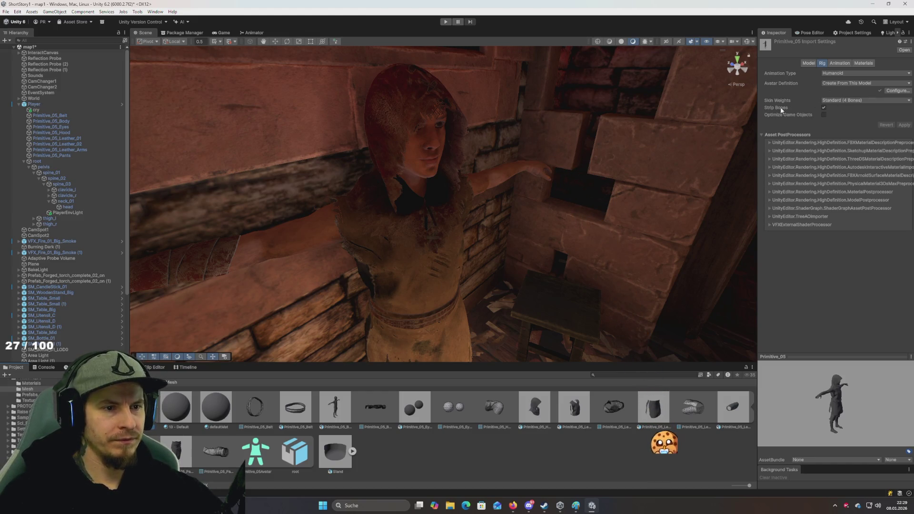
{"action": "mouse_move", "coordinate": [775, 107]}
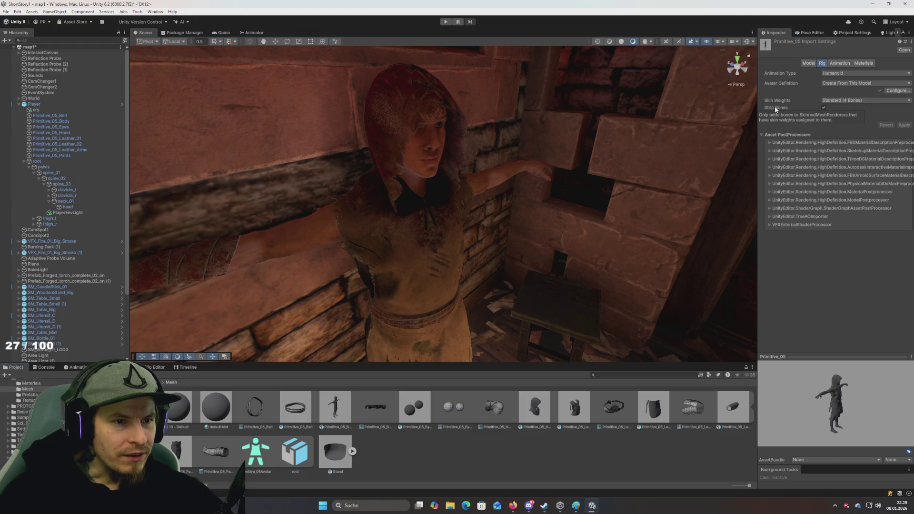
{"action": "left_click", "coordinate": [824, 107]}
{"action": "left_click", "coordinate": [904, 125]}
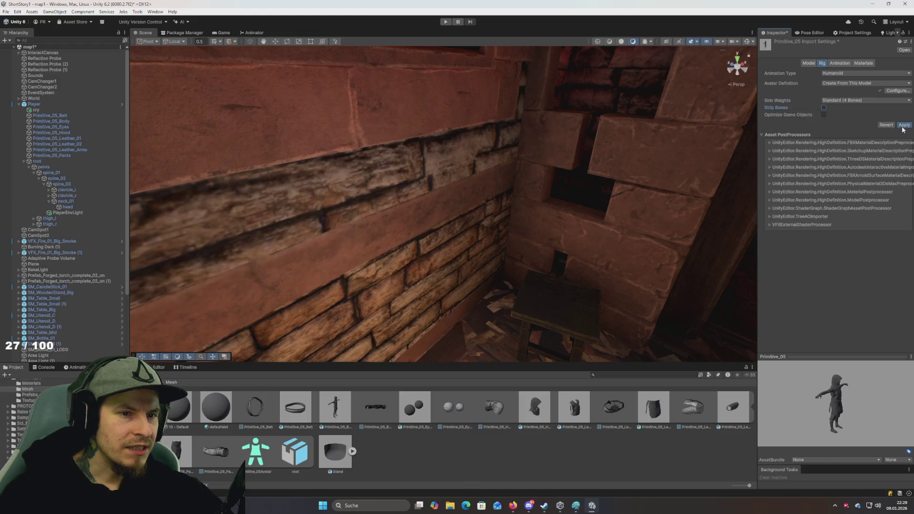
Step: Save the pending import settings, frame the Player, and reopen its model import settings
{"action": "mouse_move", "coordinate": [638, 157]}
{"action": "left_mouse_down"}
{"action": "mouse_move", "coordinate": [644, 187]}
{"action": "mouse_move", "coordinate": [630, 188]}
{"action": "left_mouse_up"}
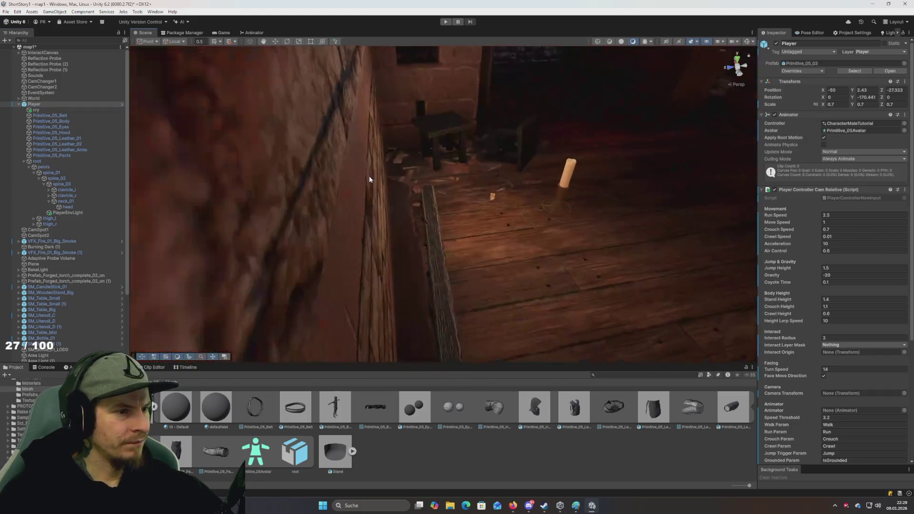
{"action": "mouse_move", "coordinate": [369, 175]}
{"action": "left_mouse_down"}
{"action": "mouse_move", "coordinate": [335, 175]}
{"action": "mouse_move", "coordinate": [571, 155]}
{"action": "left_mouse_up"}
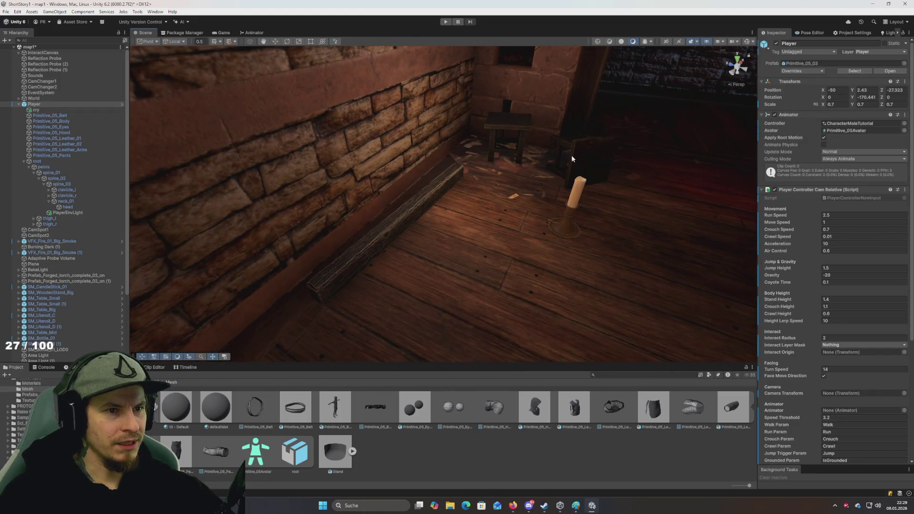
{"action": "left_click", "coordinate": [541, 159]}
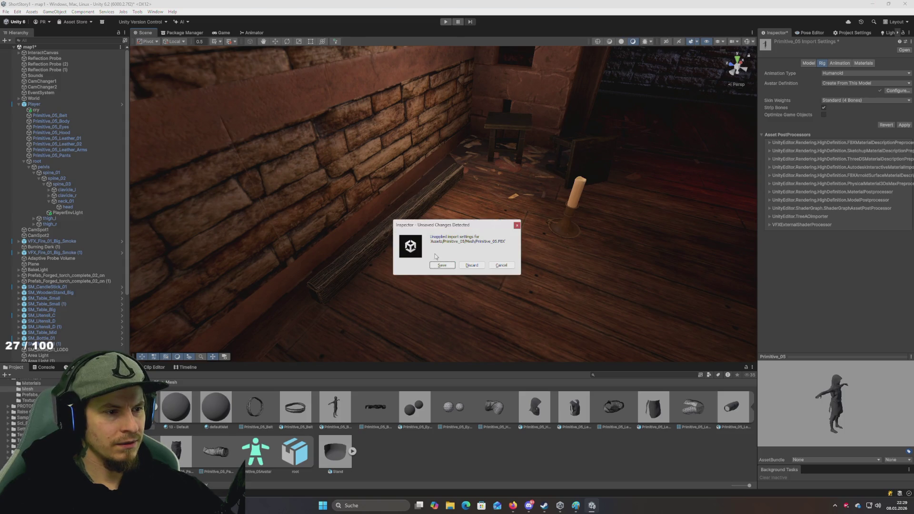
{"action": "left_click", "coordinate": [446, 268]}
{"action": "key", "text": "f"}
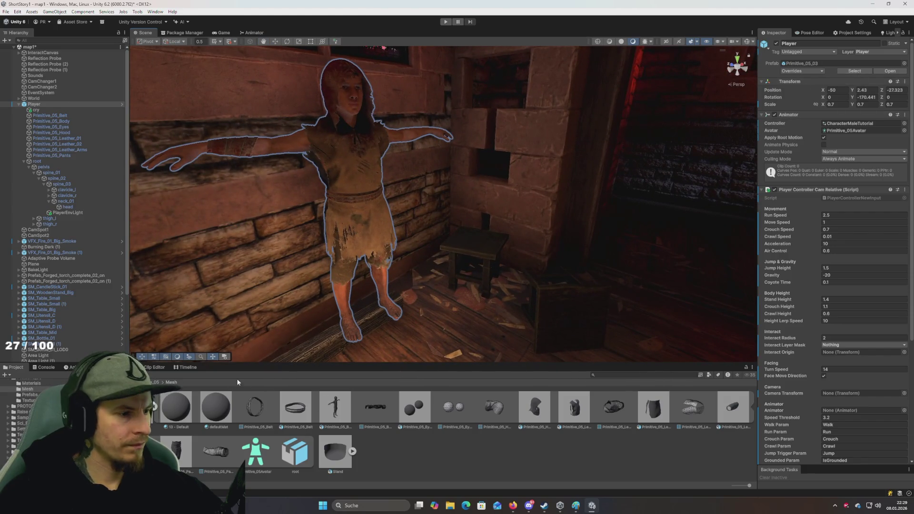
{"action": "left_click", "coordinate": [854, 71]}
{"action": "left_click_drag", "start_coordinate": [414, 267], "coordinate": [388, 278]}
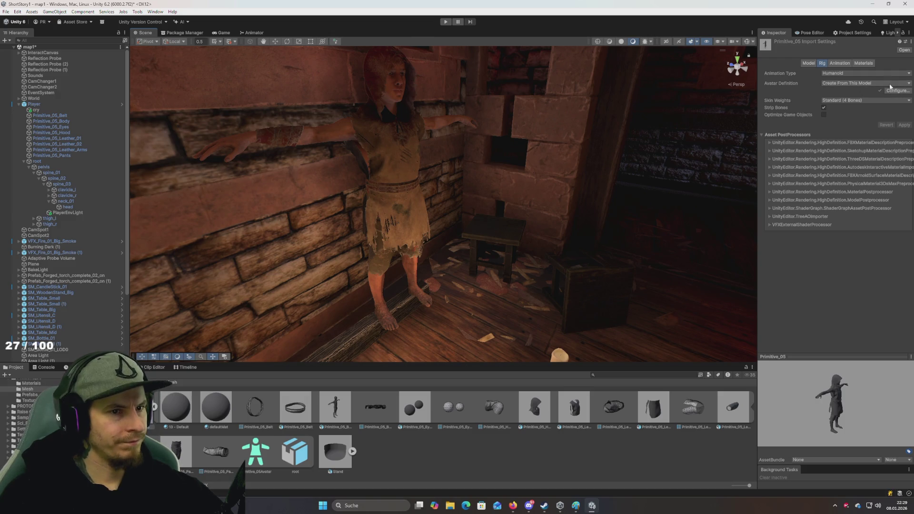
{"action": "left_click", "coordinate": [889, 83]}
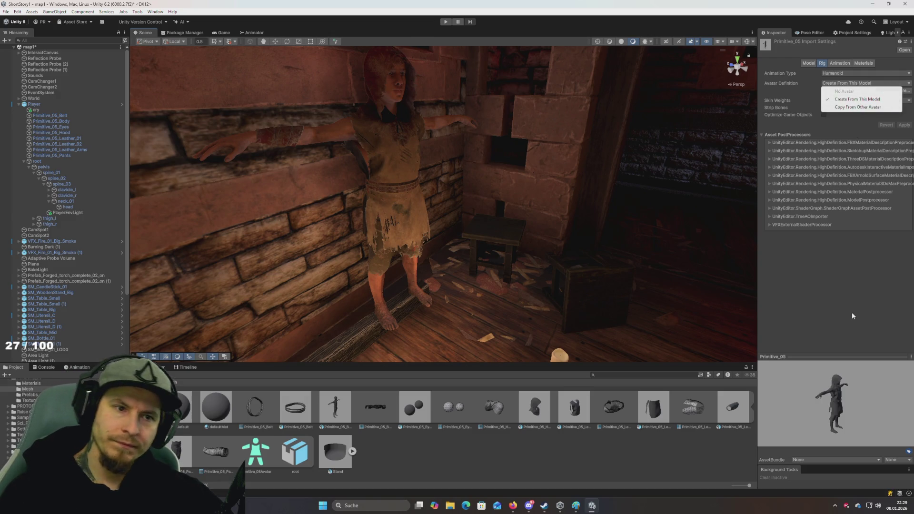
{"action": "left_click", "coordinate": [850, 120]}
{"action": "left_click", "coordinate": [852, 73]}
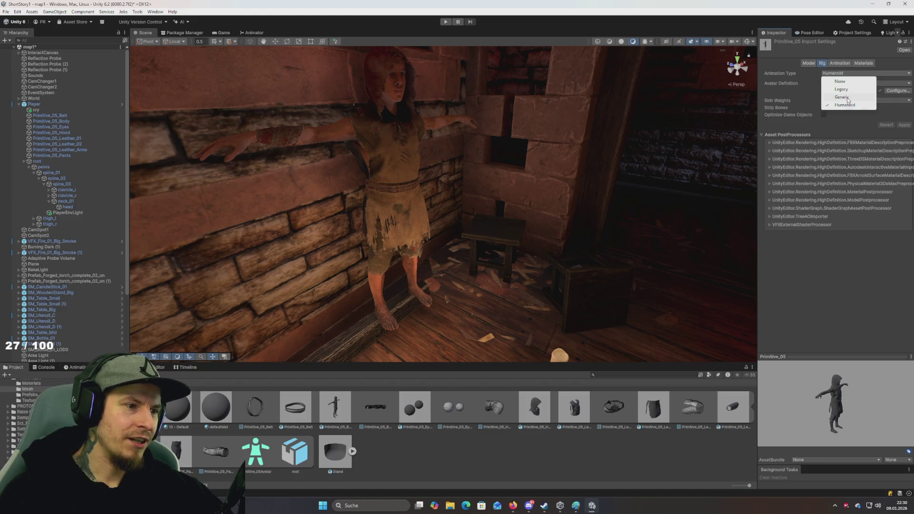
{"action": "left_click", "coordinate": [845, 105]}
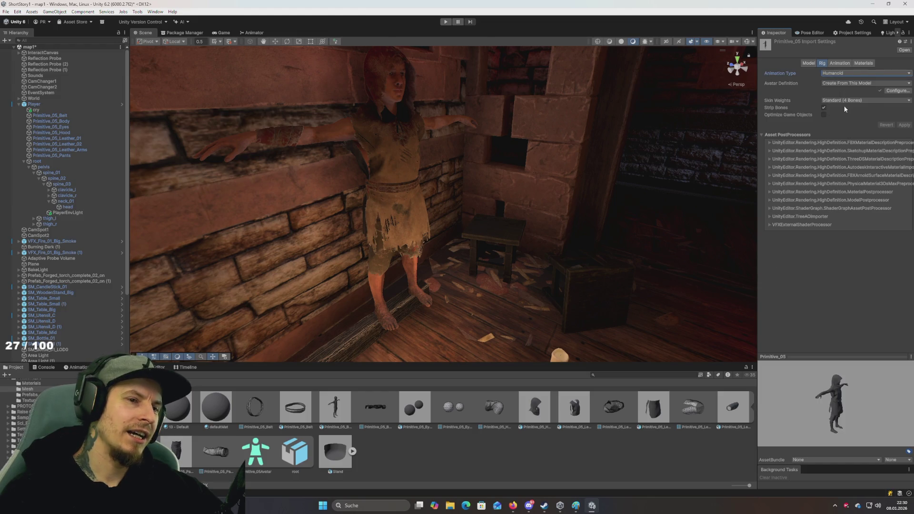
{"action": "left_click", "coordinate": [839, 74]}
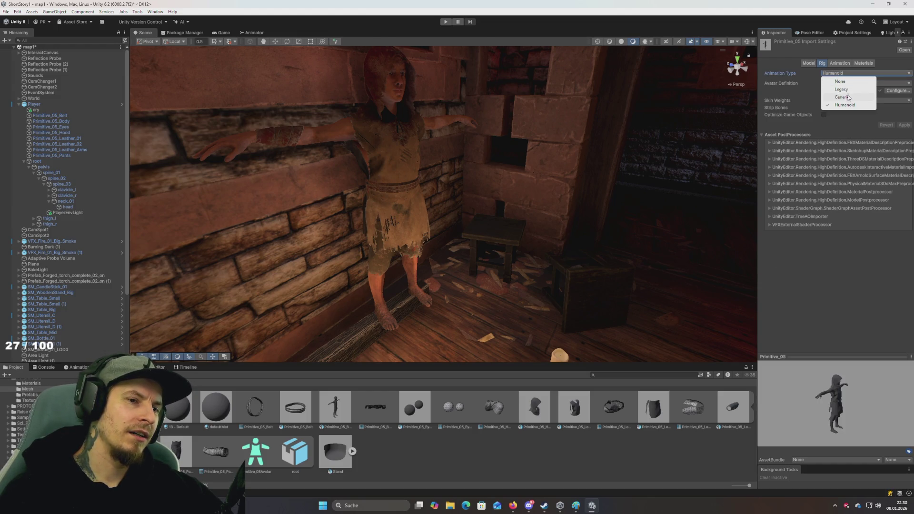
{"action": "left_click", "coordinate": [857, 195]}
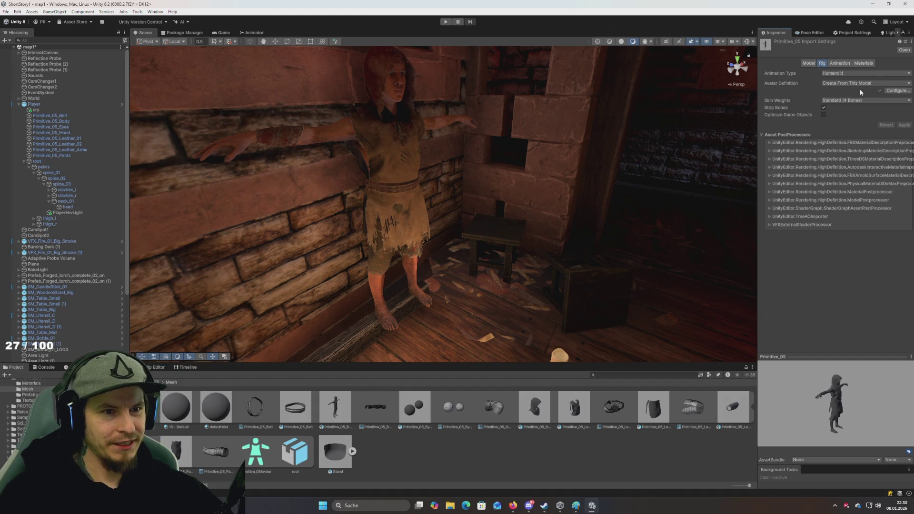
{"action": "left_click", "coordinate": [876, 85]}
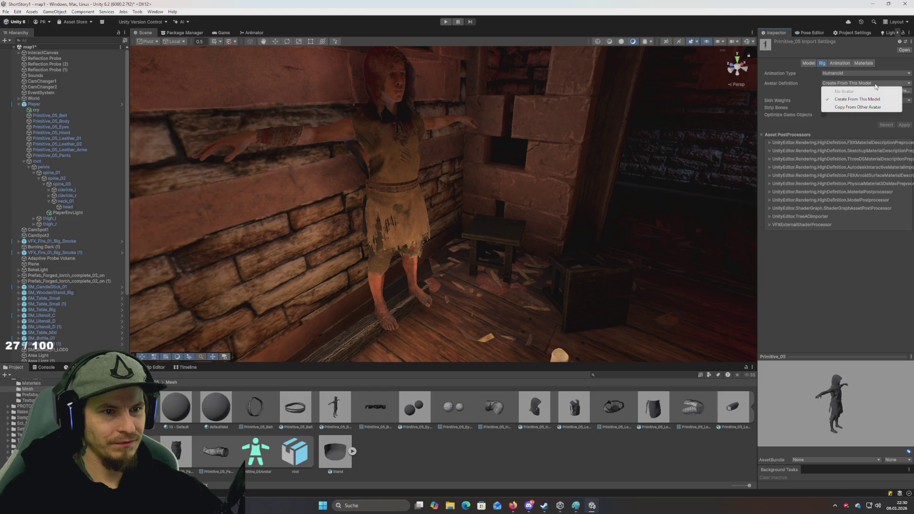
{"action": "left_click", "coordinate": [847, 298]}
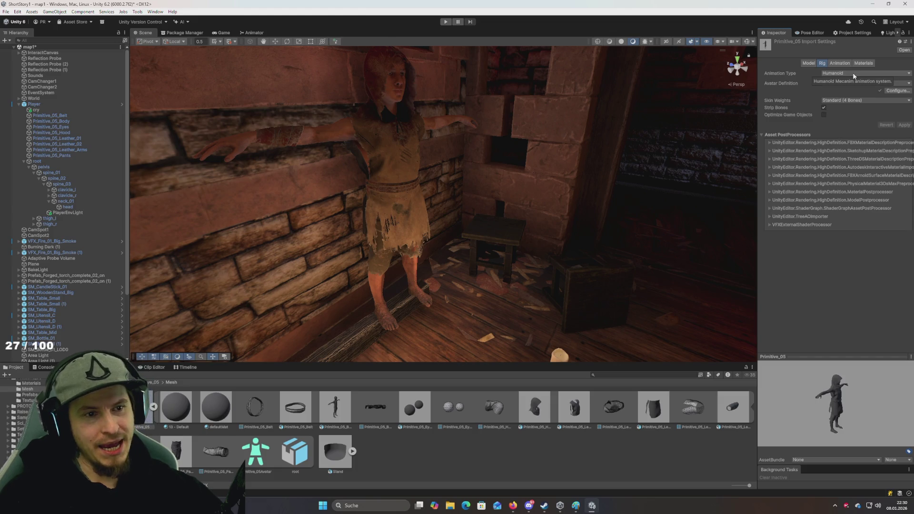
{"action": "left_click", "coordinate": [838, 100]}
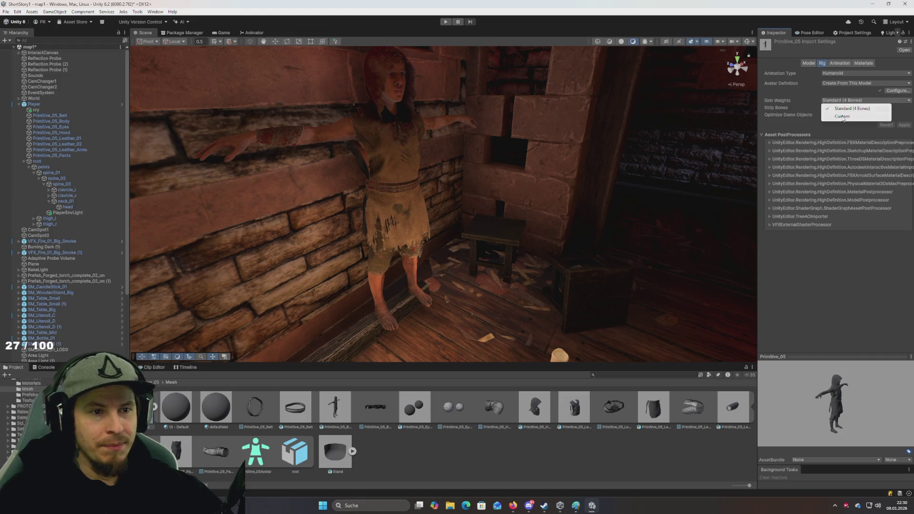
Step: Set Skin Weights to Custom with Max Bones/Vertex 1 and apply
{"action": "left_click", "coordinate": [849, 278]}
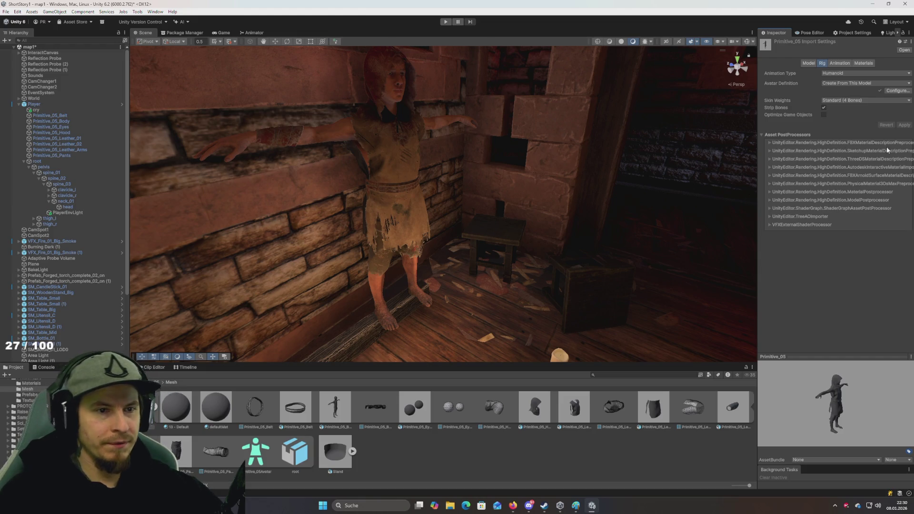
{"action": "left_click", "coordinate": [841, 101]}
{"action": "left_click", "coordinate": [850, 116]}
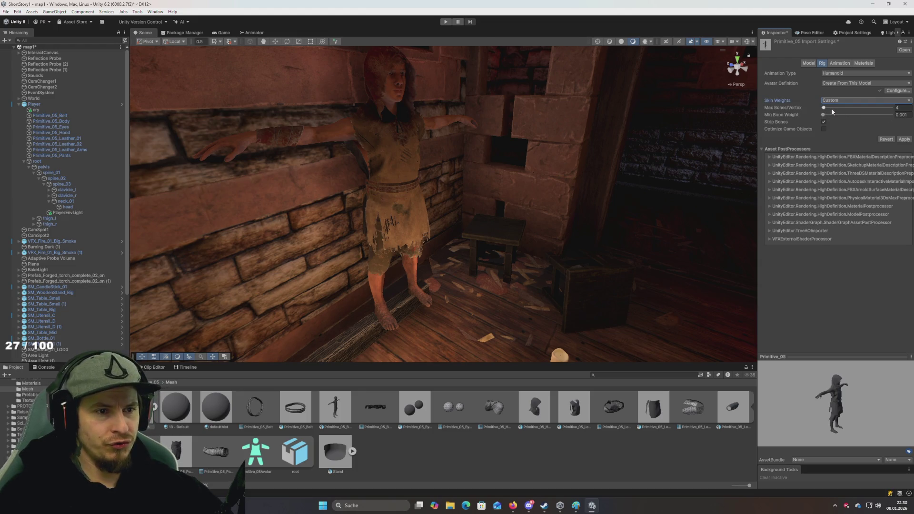
{"action": "left_click_drag", "start_coordinate": [826, 107], "coordinate": [825, 113]}
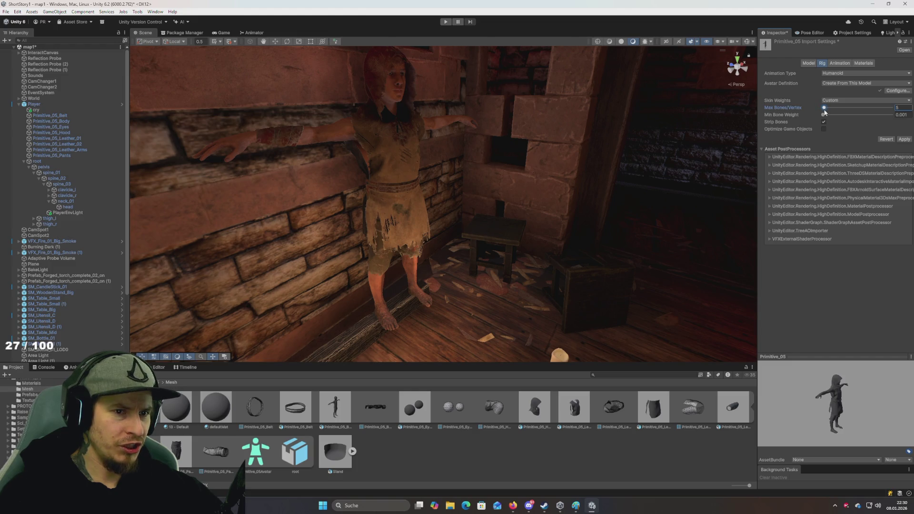
{"action": "left_click", "coordinate": [903, 140]}
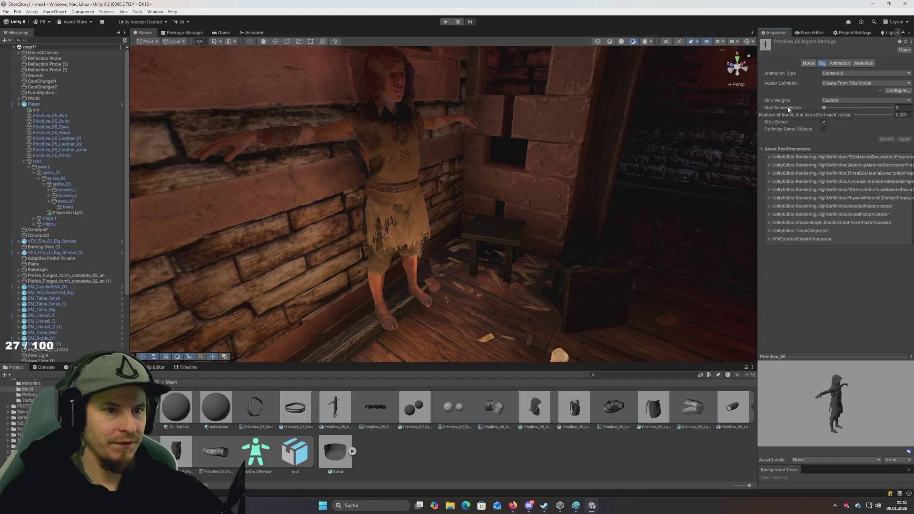
Step: Restore Skin Weights to Standard (4 Bones), apply, and open Configure..
{"action": "left_click", "coordinate": [853, 100]}
{"action": "left_click", "coordinate": [854, 109]}
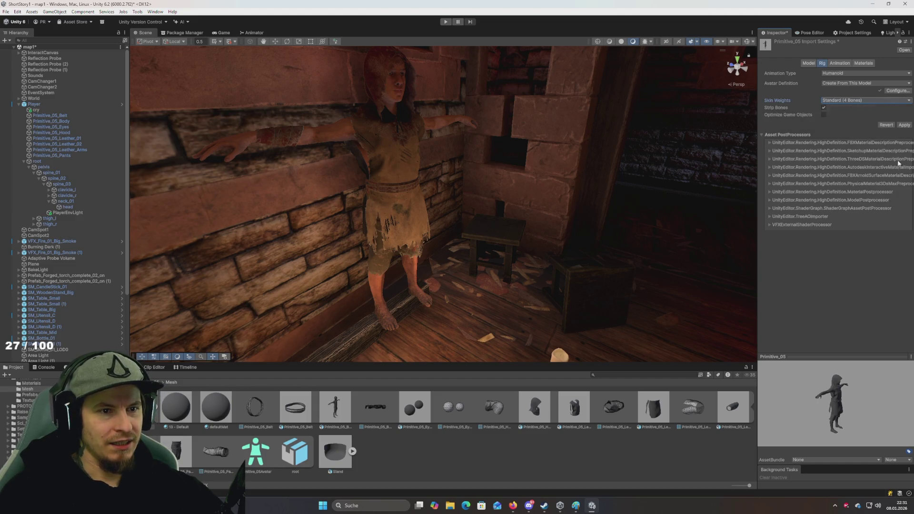
{"action": "left_click", "coordinate": [904, 125]}
{"action": "left_click", "coordinate": [895, 90]}
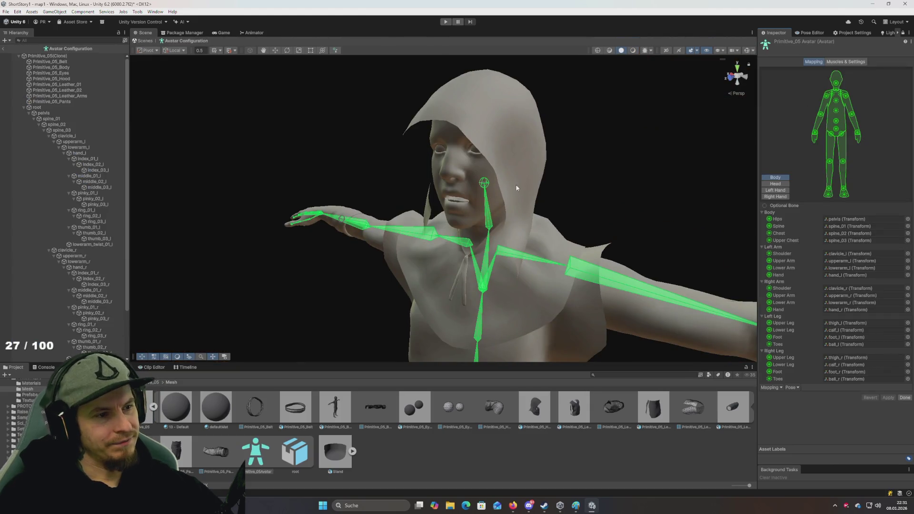
Step: Orbit and zoom around the avatar model to inspect its bones
{"action": "left_click_drag", "start_coordinate": [514, 187], "coordinate": [514, 195]}
{"action": "scroll", "coordinate": [514, 200], "scroll_direction": "down", "scroll_amount": 5}
{"action": "scroll", "coordinate": [516, 201], "scroll_direction": "up", "scroll_amount": 4}
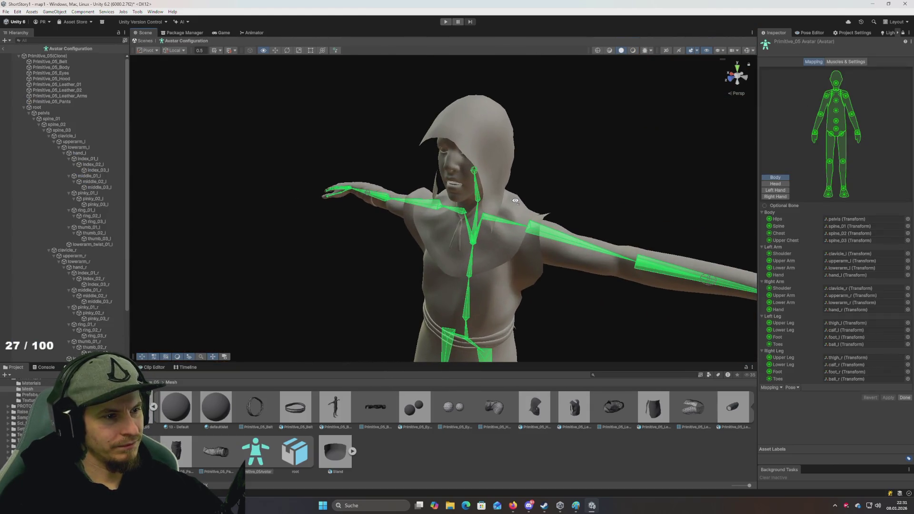
{"action": "scroll", "coordinate": [522, 201], "scroll_direction": "up", "scroll_amount": 4}
{"action": "scroll", "coordinate": [528, 200], "scroll_direction": "down", "scroll_amount": 5}
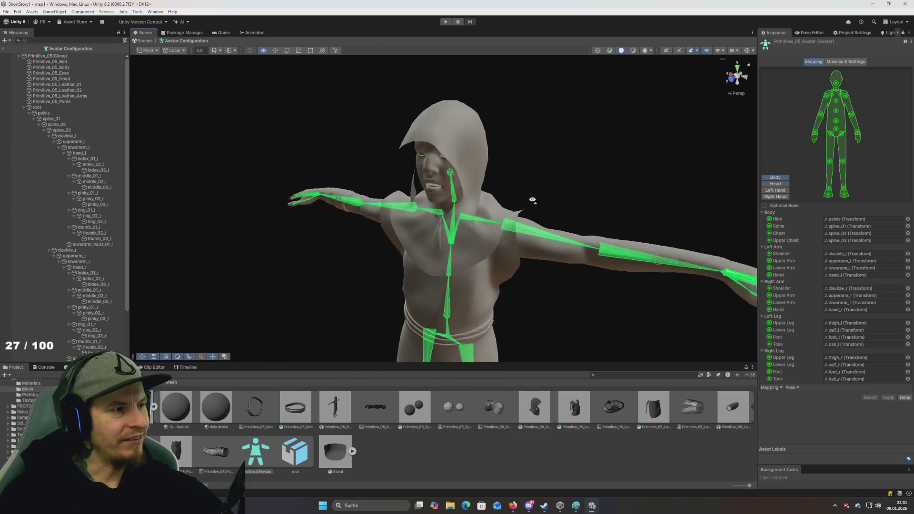
{"action": "scroll", "coordinate": [532, 200], "scroll_direction": "up", "scroll_amount": 2}
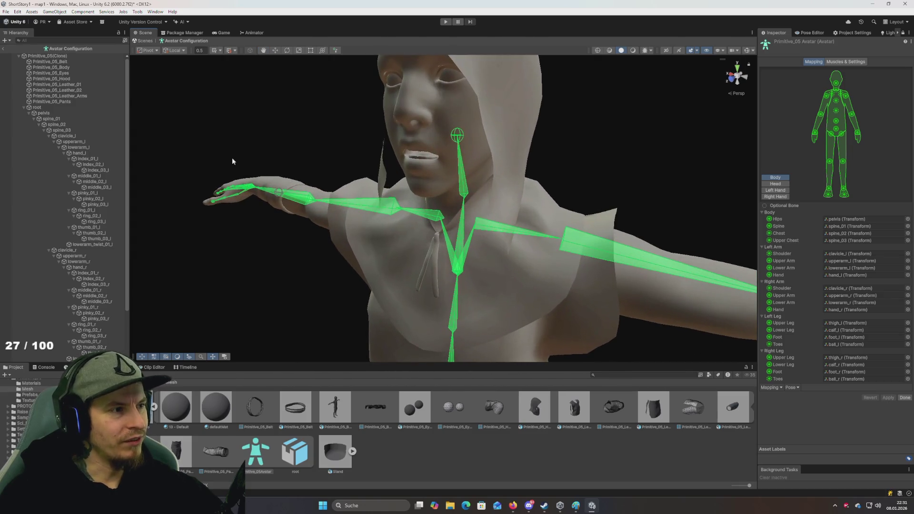
{"action": "left_click_drag", "start_coordinate": [352, 158], "coordinate": [381, 200]}
{"action": "scroll", "coordinate": [398, 228], "scroll_direction": "down", "scroll_amount": 5}
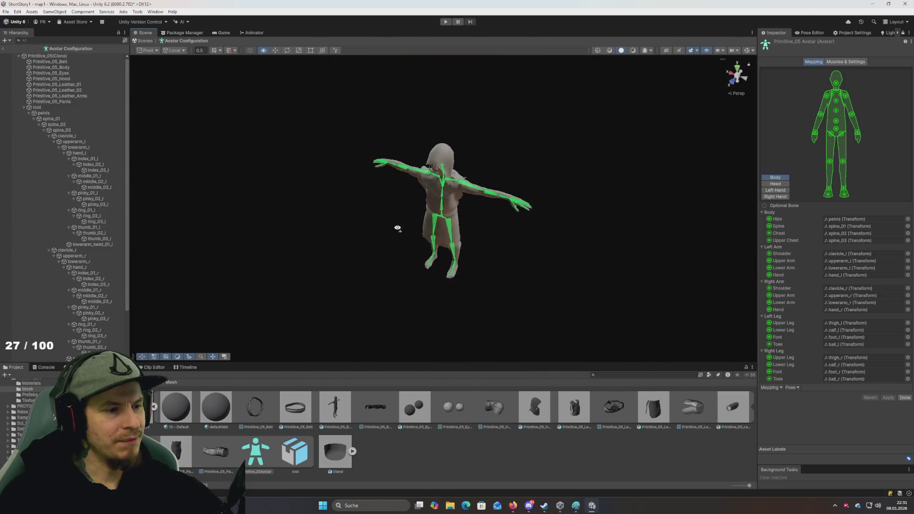
{"action": "scroll", "coordinate": [400, 223], "scroll_direction": "up", "scroll_amount": 3}
{"action": "scroll", "coordinate": [401, 223], "scroll_direction": "up", "scroll_amount": 4}
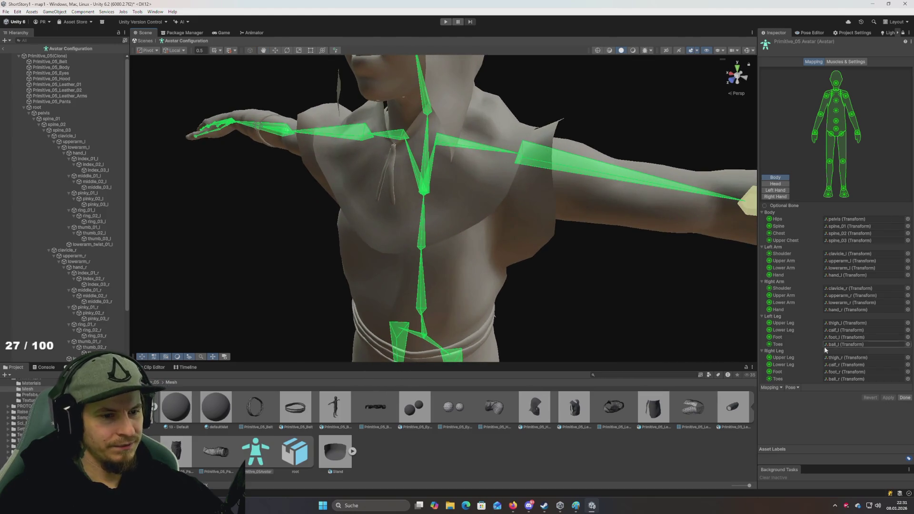
Step: Enforce a T-Pose on the avatar, apply it, then pick Player in the Pose Editor
{"action": "left_click", "coordinate": [790, 389]}
{"action": "left_click", "coordinate": [794, 389]}
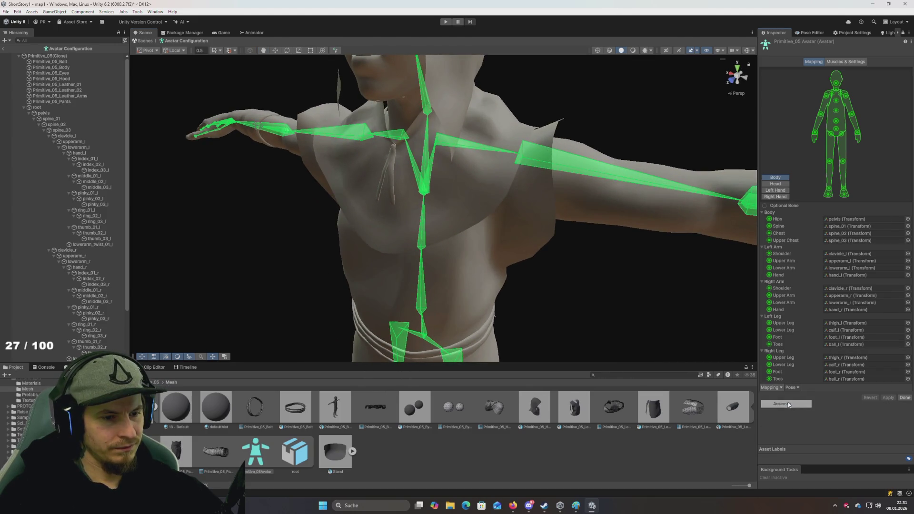
{"action": "left_click", "coordinate": [794, 389]}
{"action": "left_click", "coordinate": [816, 413]}
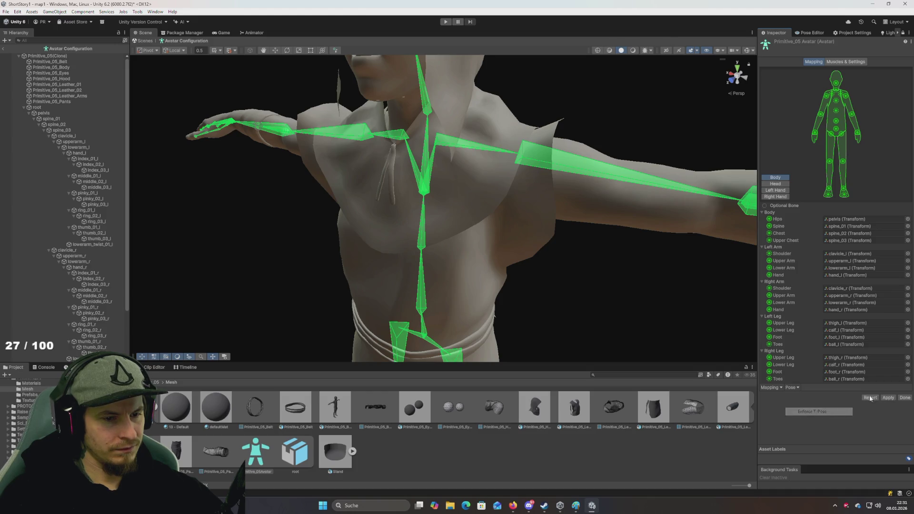
{"action": "left_click", "coordinate": [888, 397]}
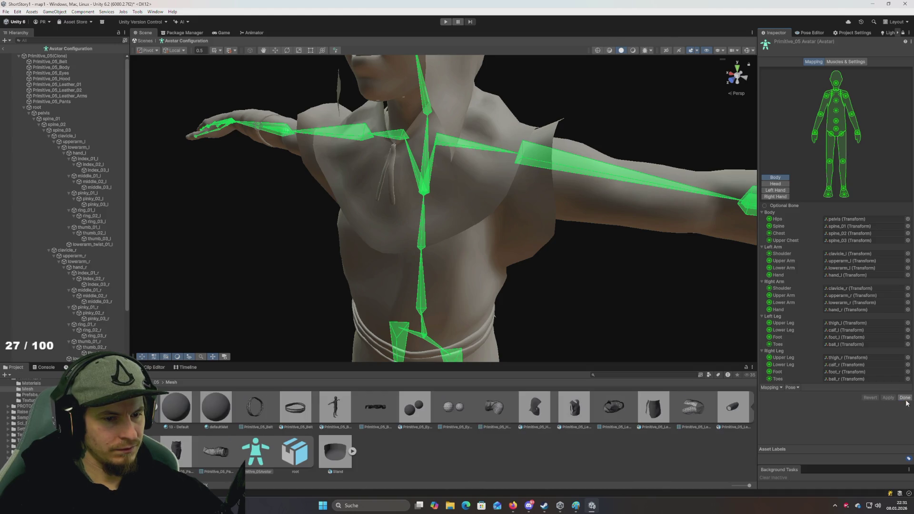
{"action": "left_click", "coordinate": [781, 184]}
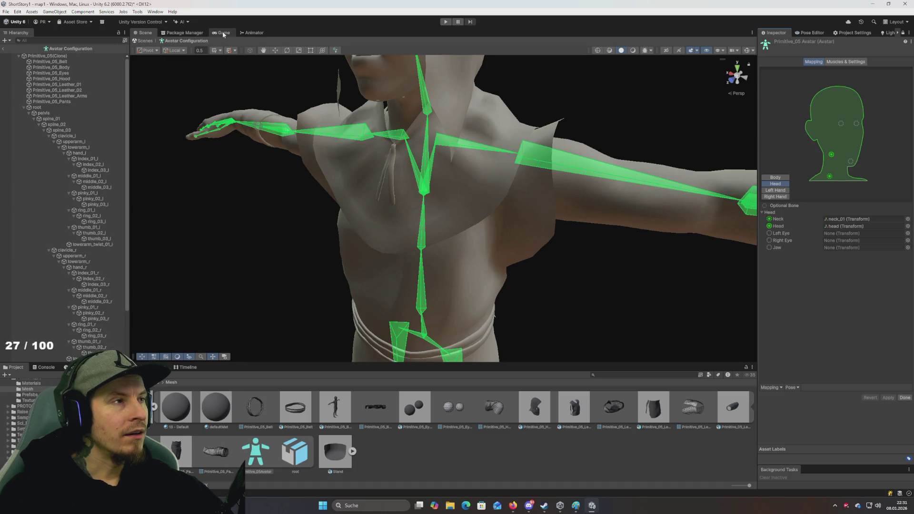
{"action": "left_click", "coordinate": [824, 32]}
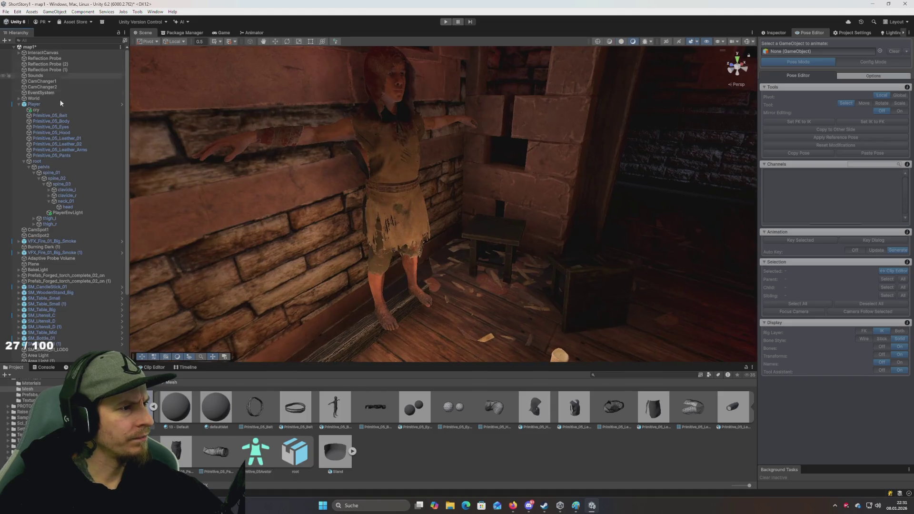
{"action": "left_click", "coordinate": [60, 104]}
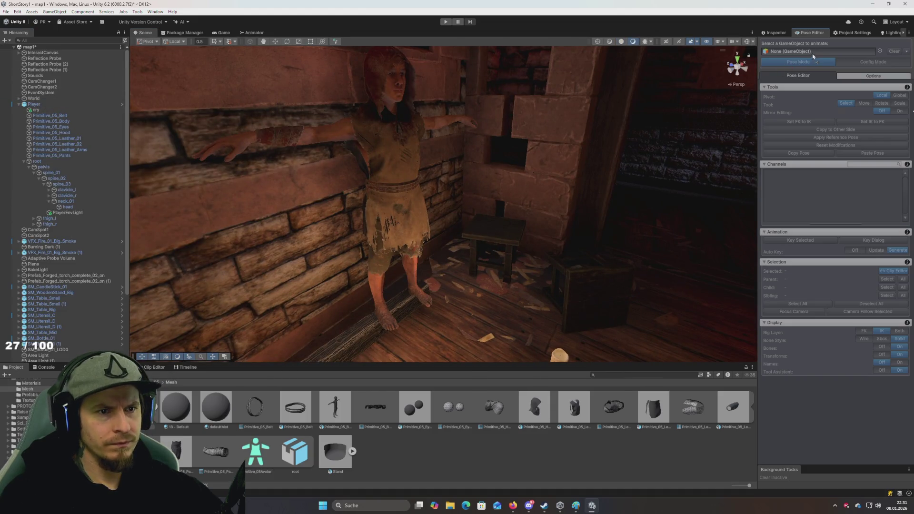
Step: Enter Pose Mode and inspect the head and finger bones up close
{"action": "left_click", "coordinate": [821, 62]}
{"action": "mouse_move", "coordinate": [442, 293]}
{"action": "left_mouse_down"}
{"action": "mouse_move", "coordinate": [430, 300]}
{"action": "mouse_move", "coordinate": [442, 298]}
{"action": "mouse_move", "coordinate": [447, 320]}
{"action": "mouse_move", "coordinate": [445, 295]}
{"action": "left_mouse_up"}
{"action": "left_click", "coordinate": [405, 266]}
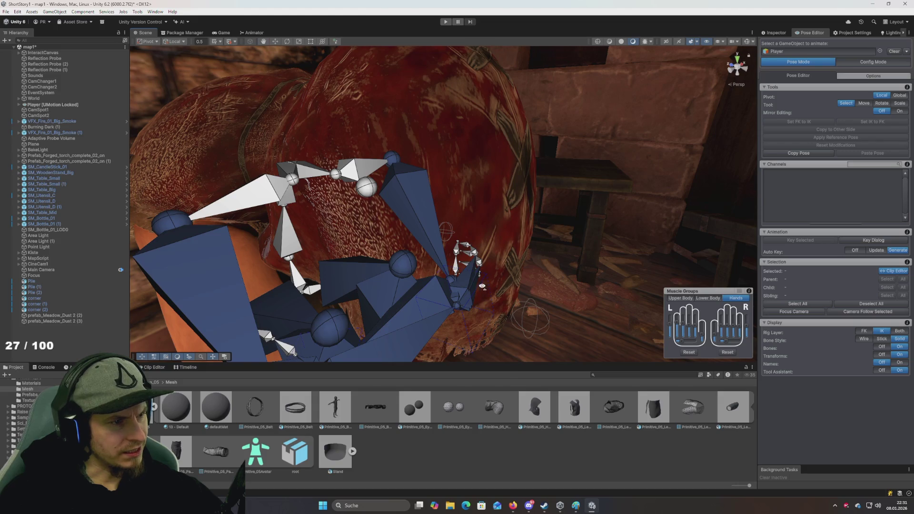
{"action": "key", "text": "f"}
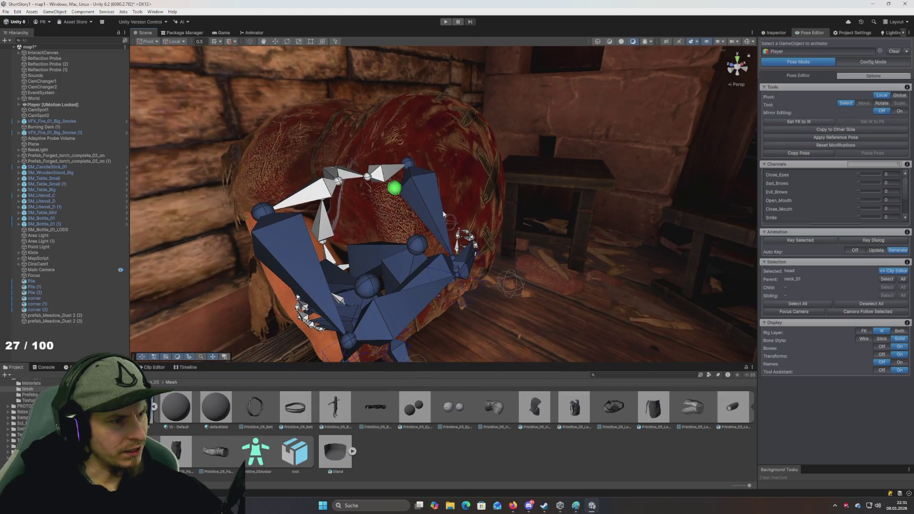
{"action": "left_click_drag", "start_coordinate": [444, 215], "coordinate": [504, 269]}
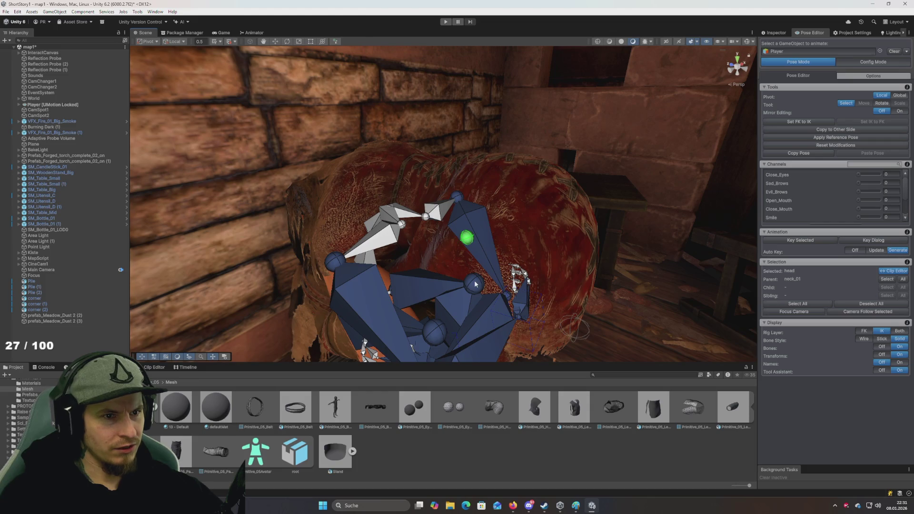
{"action": "left_click_drag", "start_coordinate": [476, 261], "coordinate": [513, 303]}
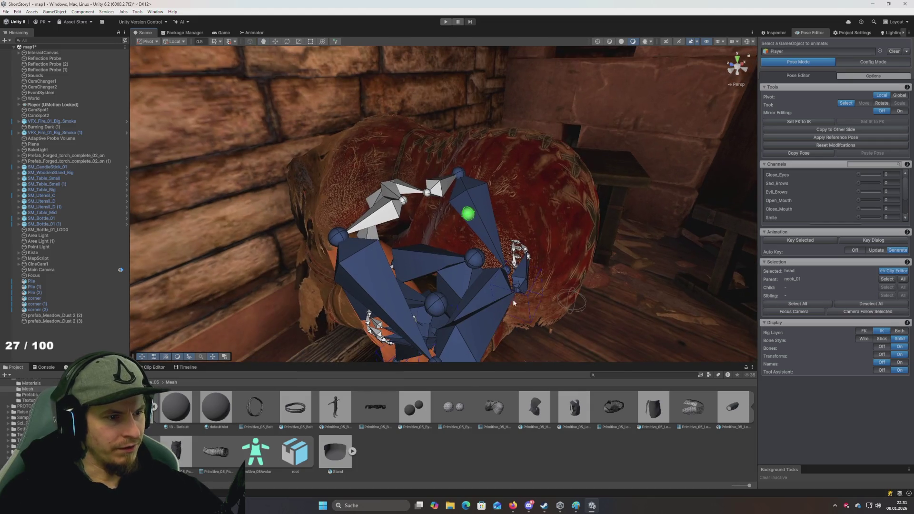
{"action": "left_click", "coordinate": [527, 256]}
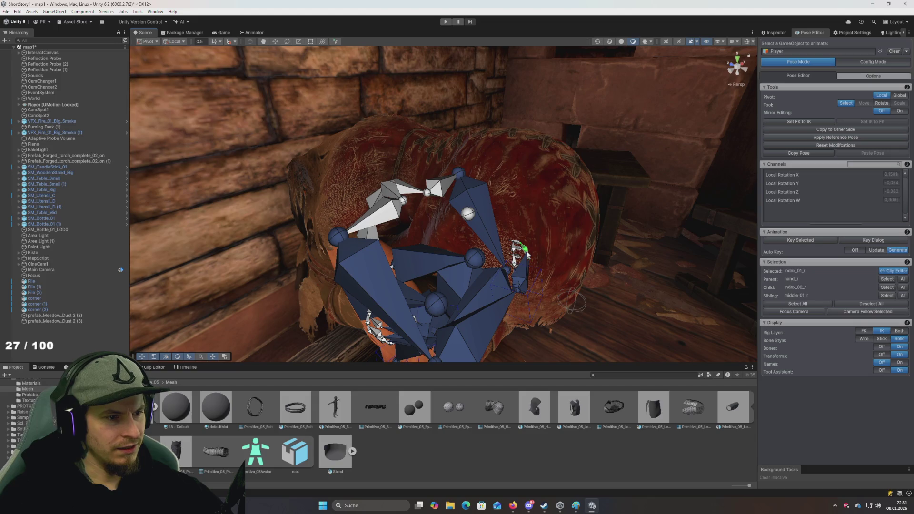
{"action": "left_click", "coordinate": [530, 261]}
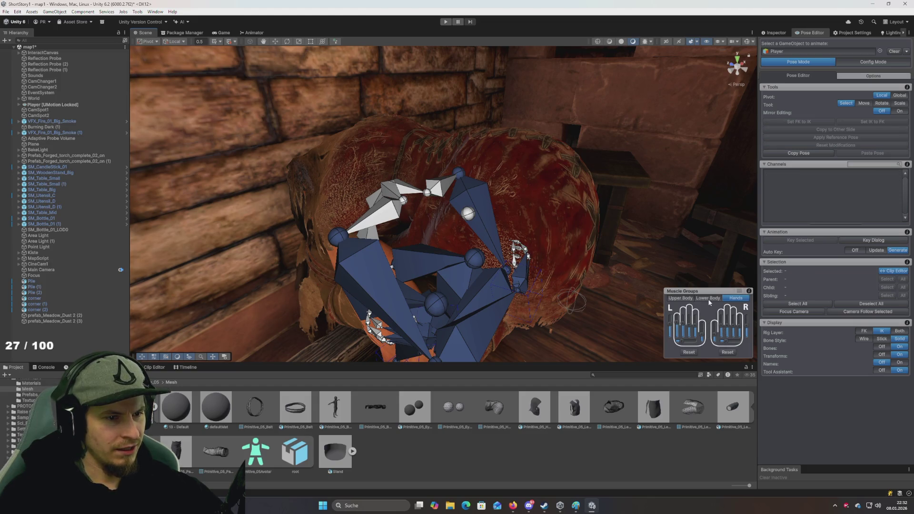
Step: In Lower Body muscle groups, bend the left leg slider, then undo it
{"action": "left_click", "coordinate": [686, 303]}
{"action": "left_click", "coordinate": [705, 303]}
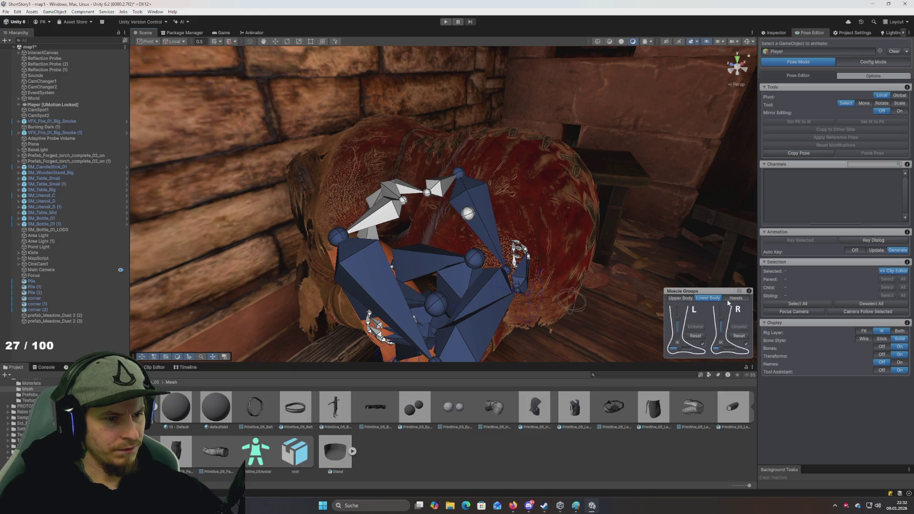
{"action": "scroll", "coordinate": [646, 309], "scroll_direction": "down", "scroll_amount": 5}
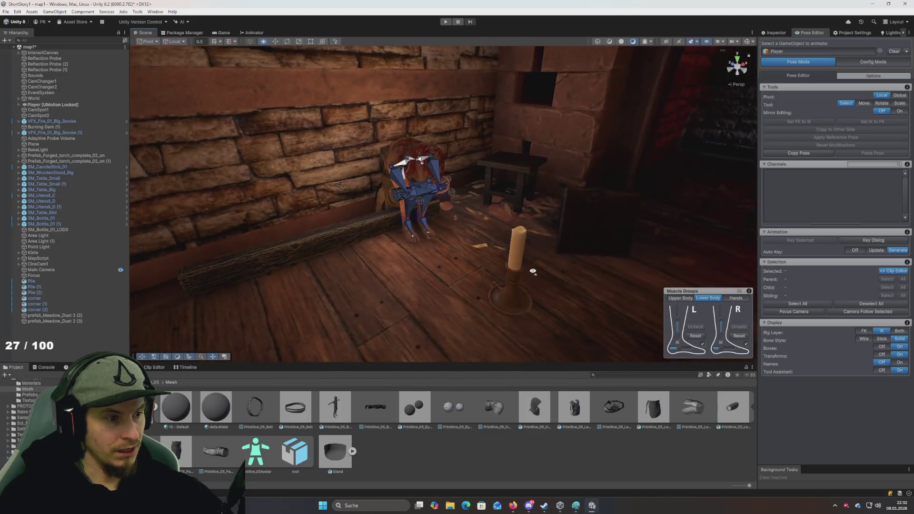
{"action": "scroll", "coordinate": [582, 293], "scroll_direction": "up", "scroll_amount": 8}
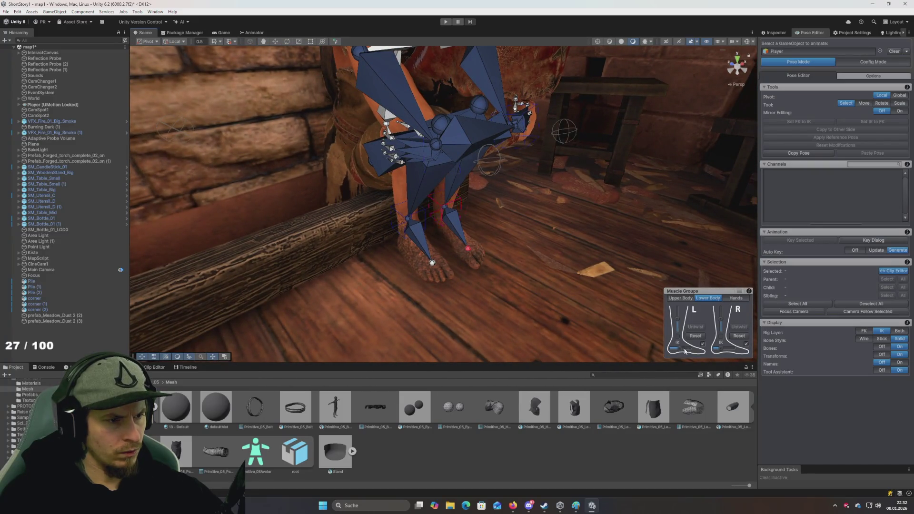
{"action": "left_click_drag", "start_coordinate": [681, 355], "coordinate": [696, 357]}
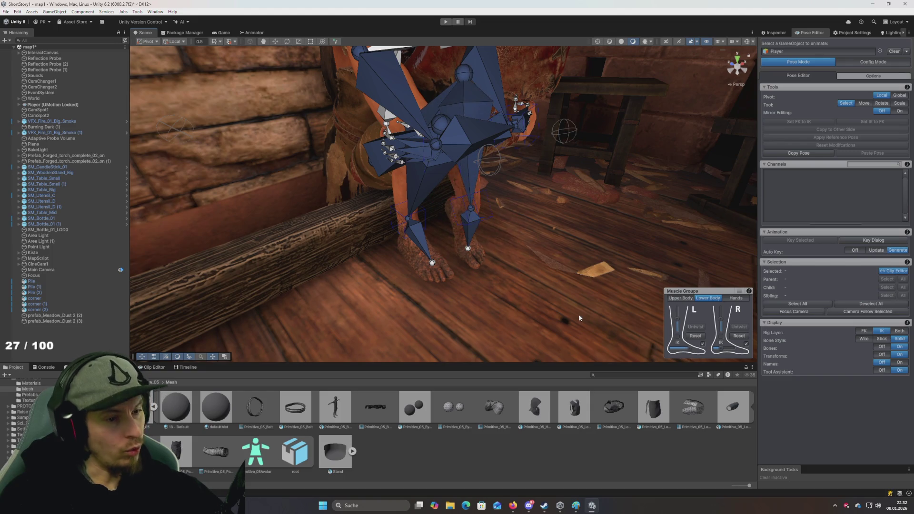
{"action": "key", "text": "ctrl+z"}
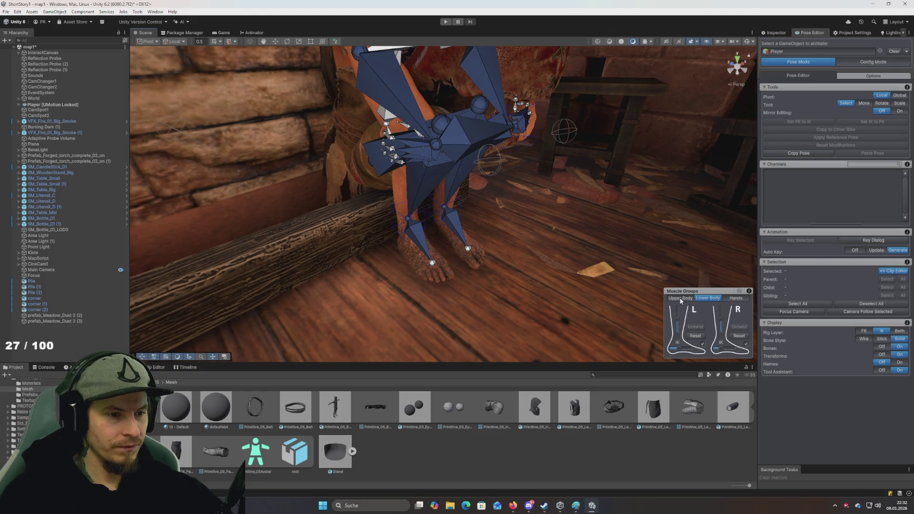
Step: Using Upper Body muscle sliders, lower the head and bend the torso forward
{"action": "left_click", "coordinate": [680, 299]}
{"action": "key", "text": "f"}
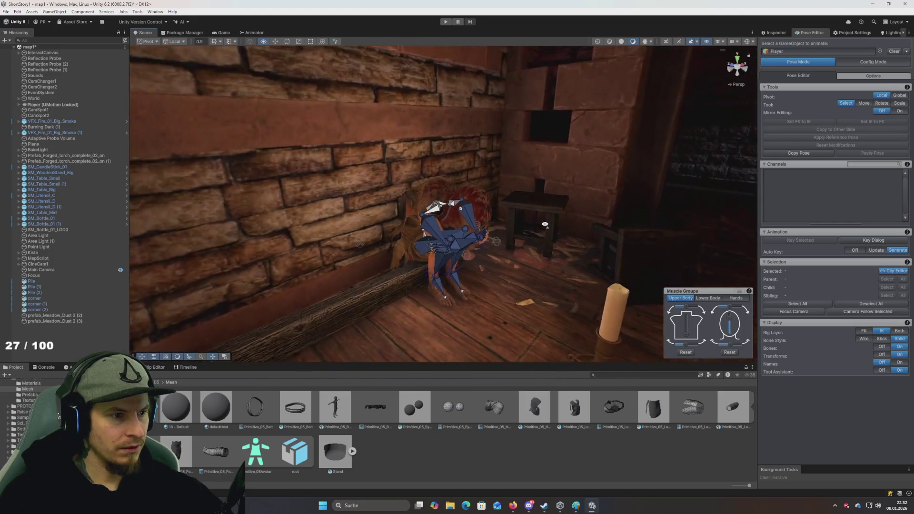
{"action": "mouse_move", "coordinate": [731, 323]}
{"action": "left_mouse_down"}
{"action": "mouse_move", "coordinate": [728, 346]}
{"action": "mouse_move", "coordinate": [728, 310]}
{"action": "left_mouse_up"}
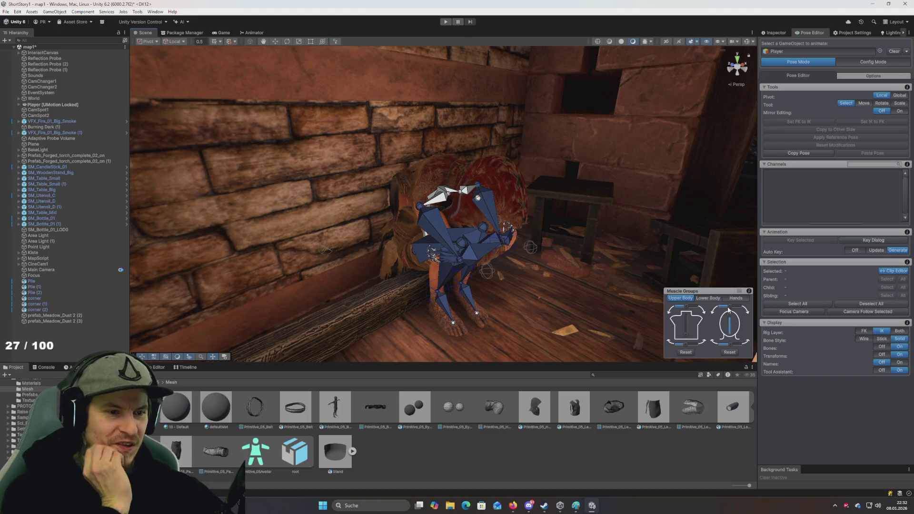
{"action": "mouse_move", "coordinate": [730, 322]}
{"action": "left_mouse_down"}
{"action": "mouse_move", "coordinate": [732, 349]}
{"action": "mouse_move", "coordinate": [696, 351]}
{"action": "mouse_move", "coordinate": [740, 331]}
{"action": "mouse_move", "coordinate": [729, 309]}
{"action": "mouse_move", "coordinate": [686, 328]}
{"action": "mouse_move", "coordinate": [691, 344]}
{"action": "mouse_move", "coordinate": [694, 314]}
{"action": "mouse_move", "coordinate": [697, 352]}
{"action": "mouse_move", "coordinate": [728, 329]}
{"action": "mouse_move", "coordinate": [726, 341]}
{"action": "mouse_move", "coordinate": [727, 314]}
{"action": "left_mouse_up"}
{"action": "mouse_move", "coordinate": [691, 338]}
{"action": "left_mouse_down"}
{"action": "mouse_move", "coordinate": [688, 327]}
{"action": "mouse_move", "coordinate": [729, 326]}
{"action": "left_mouse_up"}
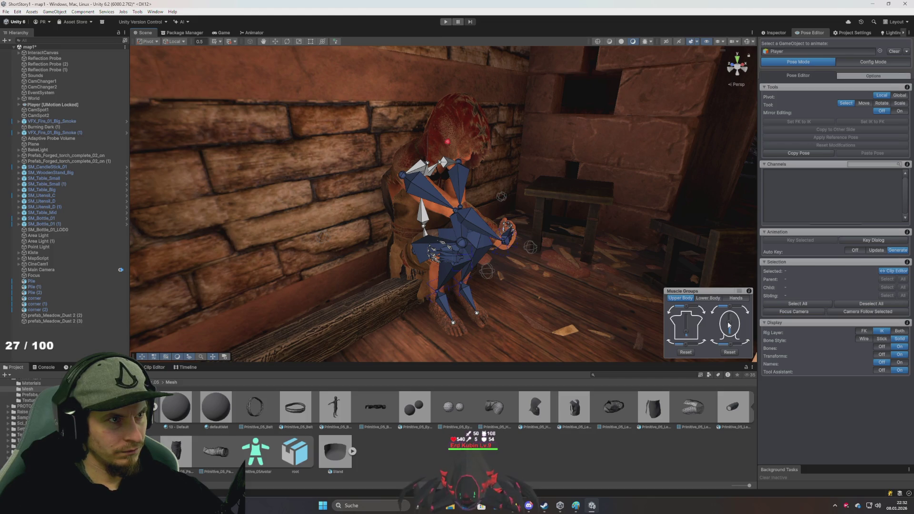
Step: Raise and turn the head to show the face, then tilt it back down
{"action": "mouse_move", "coordinate": [729, 325]}
{"action": "left_mouse_down"}
{"action": "mouse_move", "coordinate": [729, 333]}
{"action": "mouse_move", "coordinate": [730, 313]}
{"action": "left_mouse_up"}
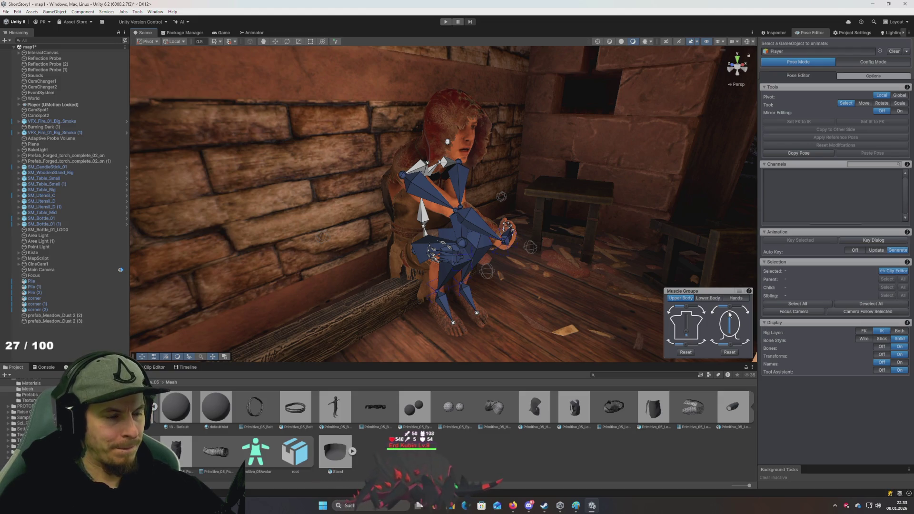
{"action": "left_click_drag", "start_coordinate": [729, 315], "coordinate": [727, 332]}
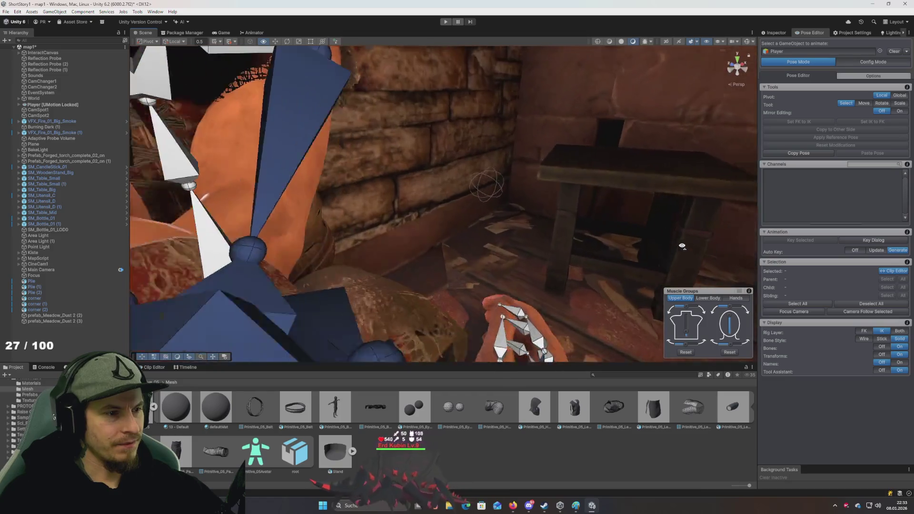
{"action": "left_click_drag", "start_coordinate": [682, 246], "coordinate": [661, 235]}
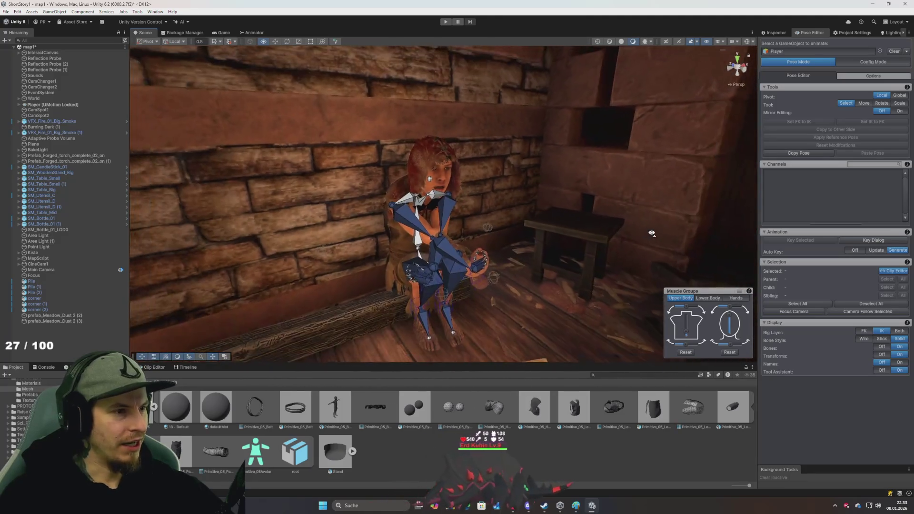
{"action": "mouse_move", "coordinate": [651, 233]}
{"action": "left_mouse_down"}
{"action": "mouse_move", "coordinate": [638, 224]}
{"action": "mouse_move", "coordinate": [647, 220]}
{"action": "left_mouse_up"}
Step: Zoom in on the face and reset the head and torso muscle modifications
{"action": "scroll", "coordinate": [562, 206], "scroll_direction": "up", "scroll_amount": 5}
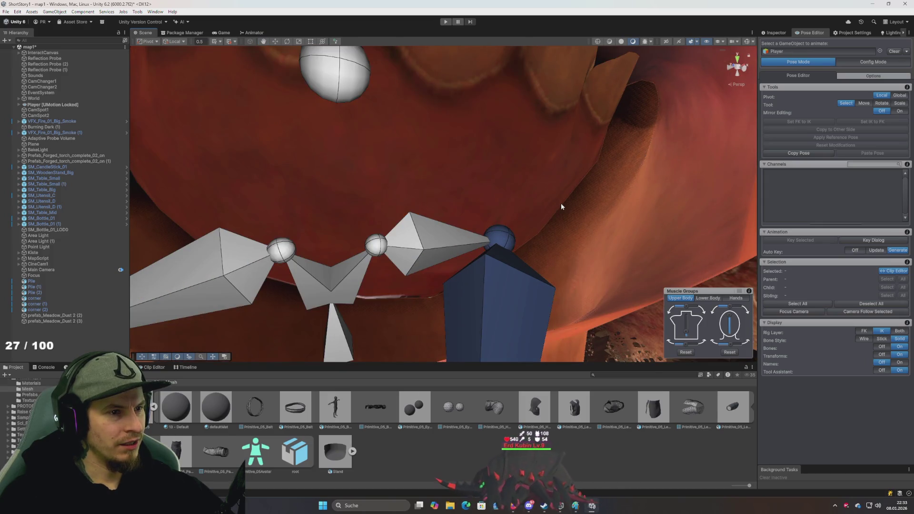
{"action": "scroll", "coordinate": [562, 206], "scroll_direction": "down", "scroll_amount": 3}
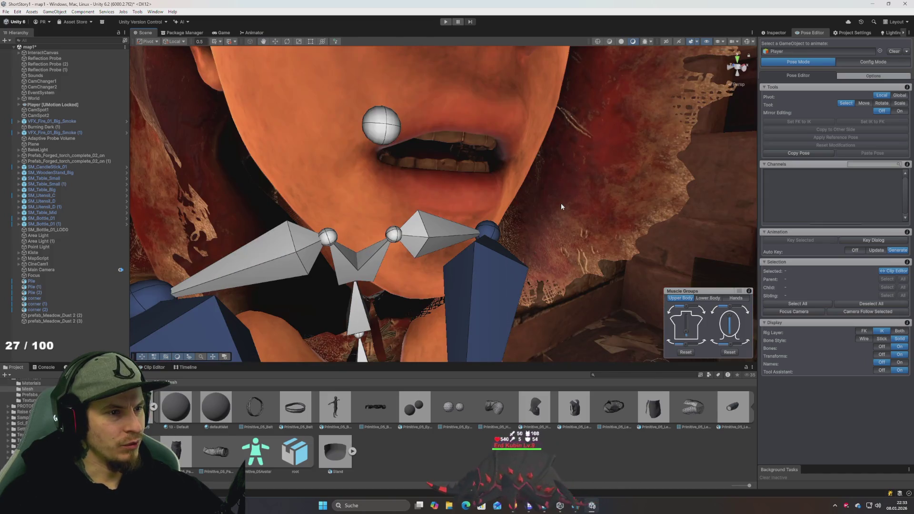
{"action": "scroll", "coordinate": [556, 214], "scroll_direction": "down", "scroll_amount": 5}
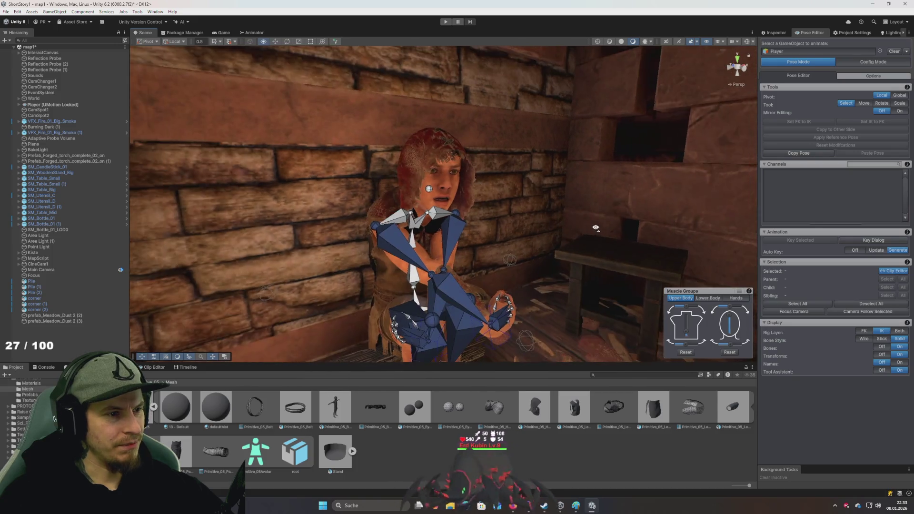
{"action": "mouse_move", "coordinate": [557, 214]}
{"action": "left_mouse_down"}
{"action": "mouse_move", "coordinate": [638, 214]}
{"action": "mouse_move", "coordinate": [627, 228]}
{"action": "mouse_move", "coordinate": [642, 255]}
{"action": "mouse_move", "coordinate": [600, 235]}
{"action": "left_mouse_up"}
{"action": "scroll", "coordinate": [600, 234], "scroll_direction": "down", "scroll_amount": 5}
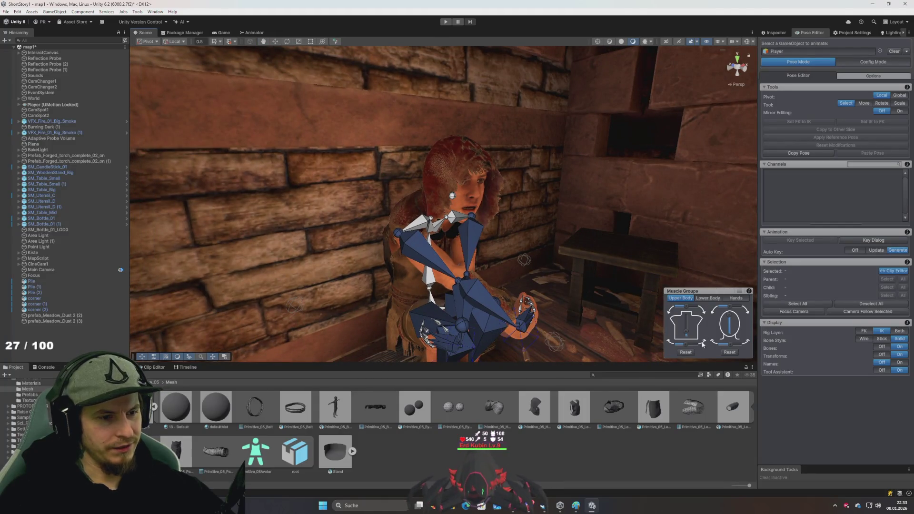
{"action": "left_click", "coordinate": [690, 353]}
{"action": "left_click", "coordinate": [706, 299]}
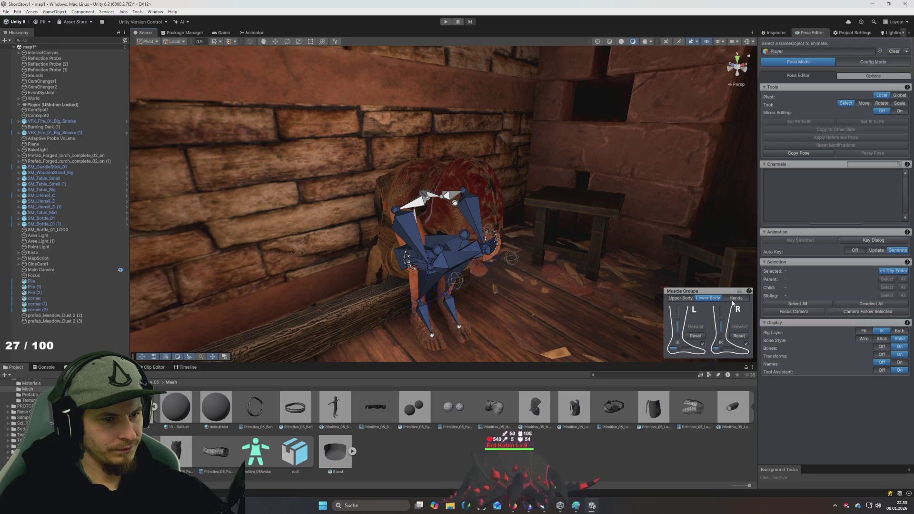
Step: Browse the Hands, Lower Body and Upper Body muscle tabs, raising the head slightly
{"action": "left_click", "coordinate": [733, 298]}
{"action": "left_click", "coordinate": [708, 299]}
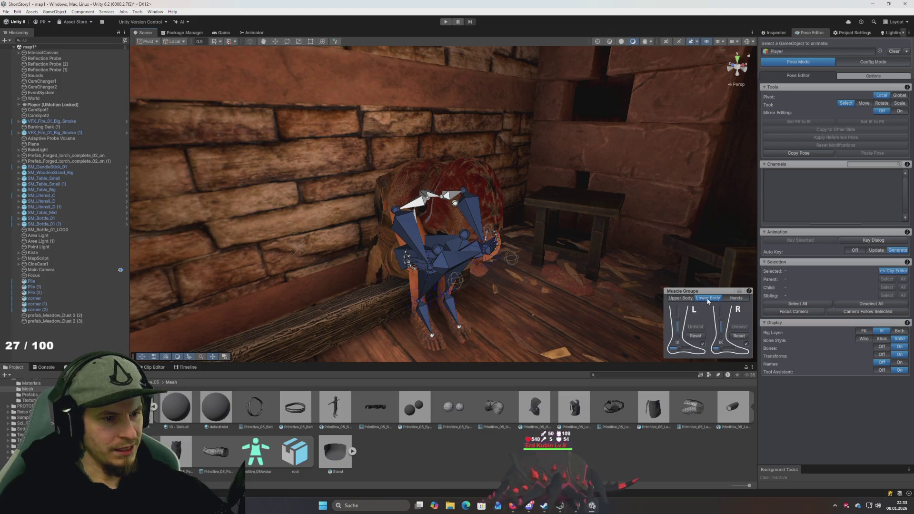
{"action": "left_click", "coordinate": [685, 300]}
{"action": "left_click_drag", "start_coordinate": [730, 326], "coordinate": [729, 318]}
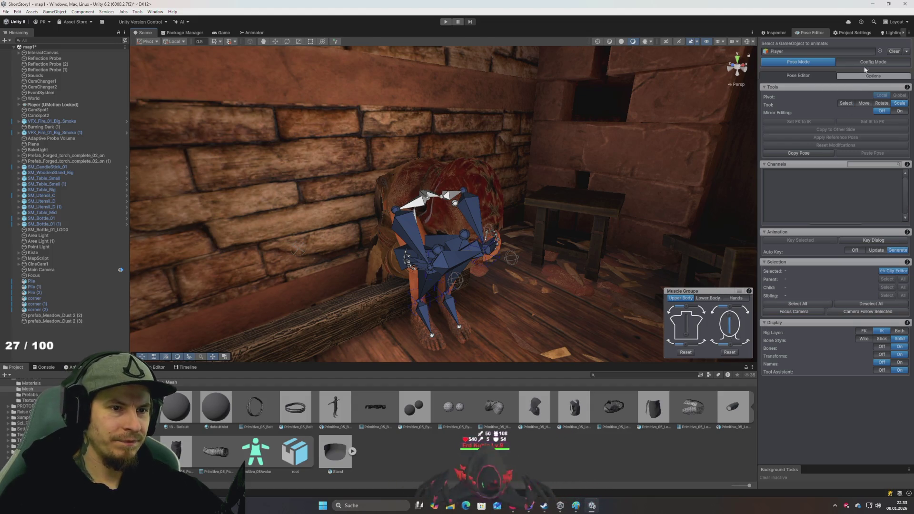
Step: In Config Mode, select neck_01 and check its rotation as relative and absolute values
{"action": "left_click", "coordinate": [866, 63]}
{"action": "key", "text": "f"}
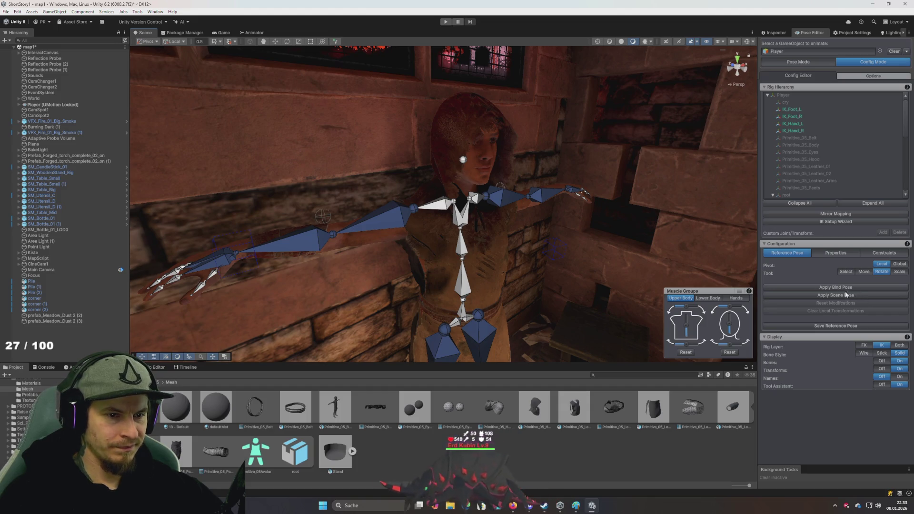
{"action": "scroll", "coordinate": [815, 177], "scroll_direction": "down", "scroll_amount": 5}
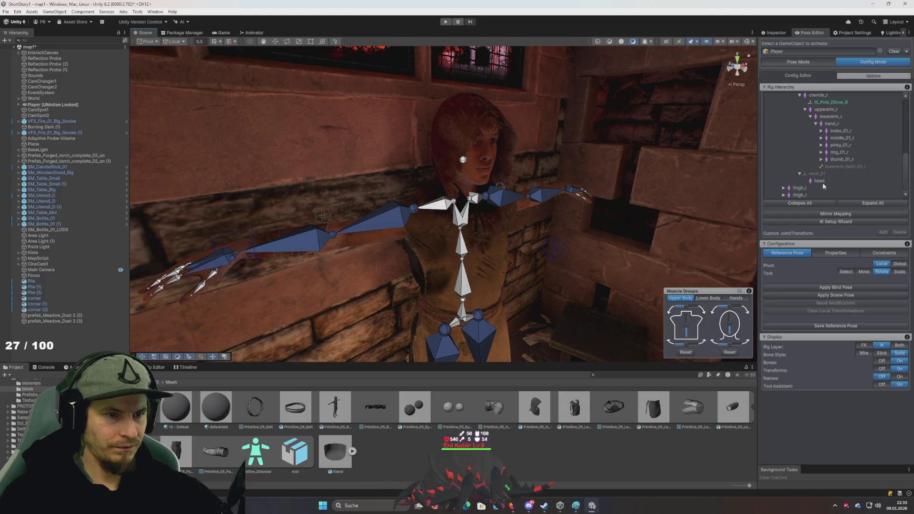
{"action": "left_click", "coordinate": [819, 174]}
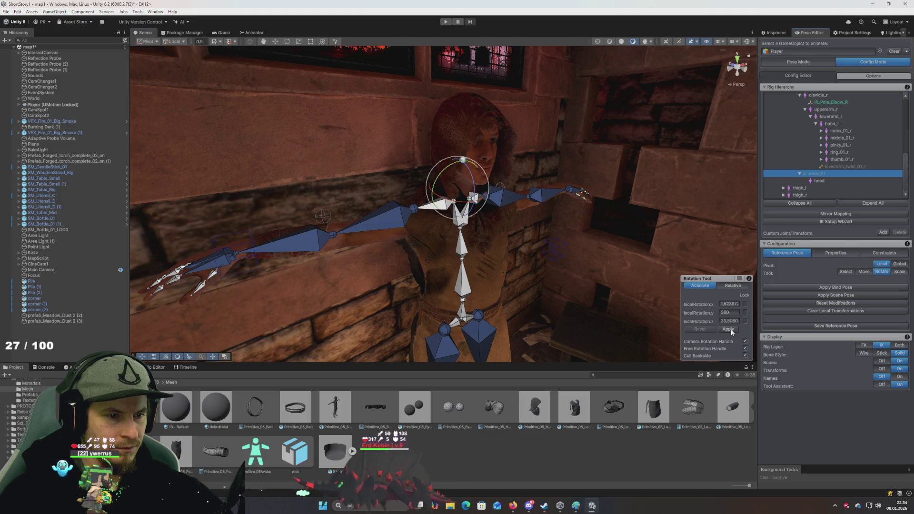
{"action": "left_click_drag", "start_coordinate": [475, 198], "coordinate": [479, 196]}
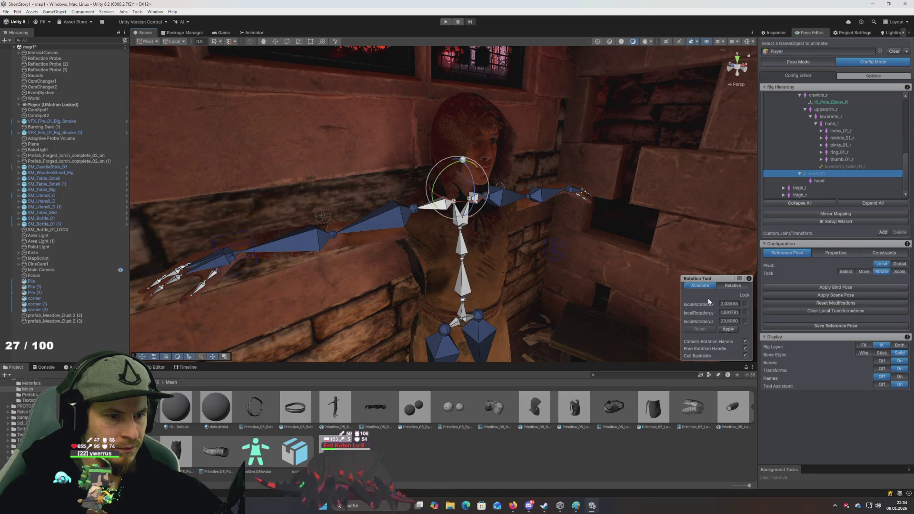
{"action": "left_click", "coordinate": [732, 286]}
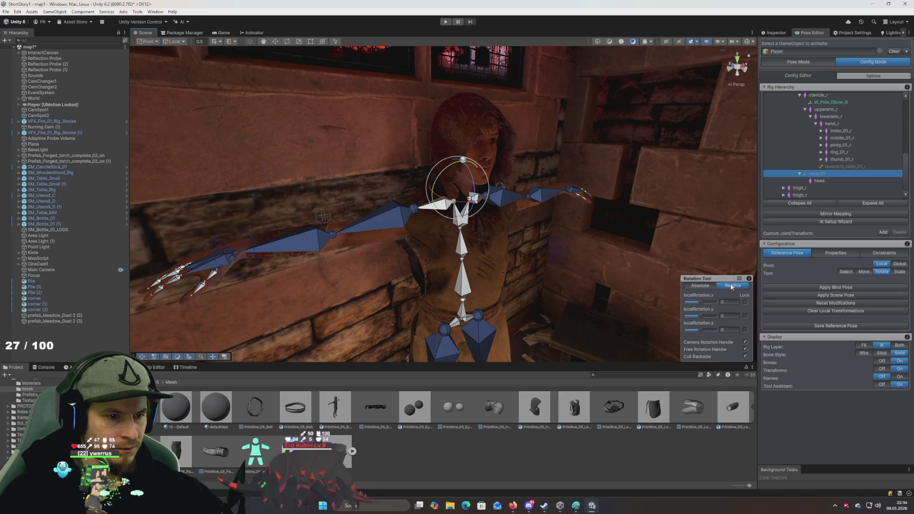
{"action": "left_click", "coordinate": [702, 287]}
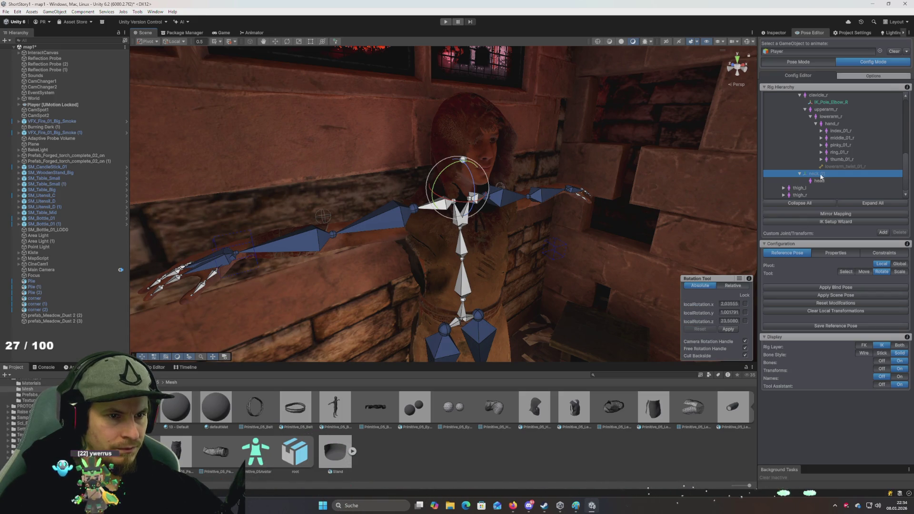
Step: Reselect neck_01 after thigh_l, view its properties, and bring up the Clear options
{"action": "left_click", "coordinate": [831, 188]}
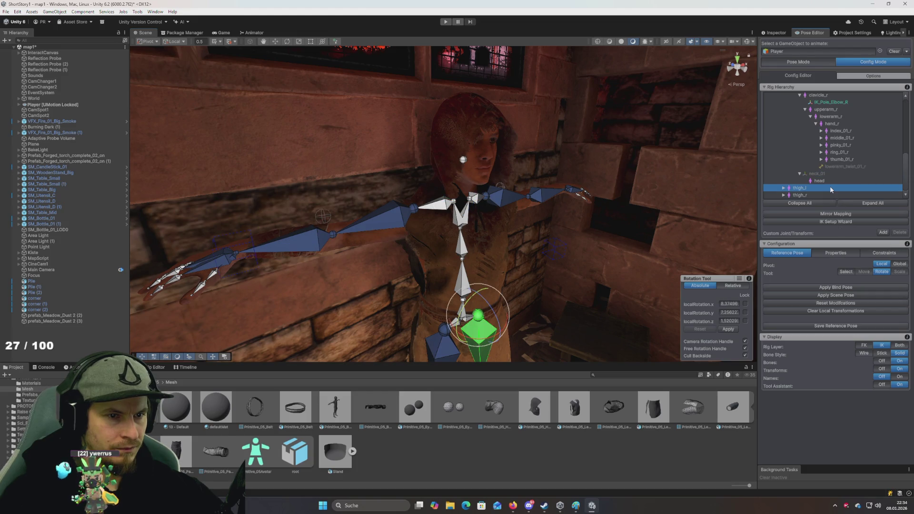
{"action": "left_click", "coordinate": [818, 174]}
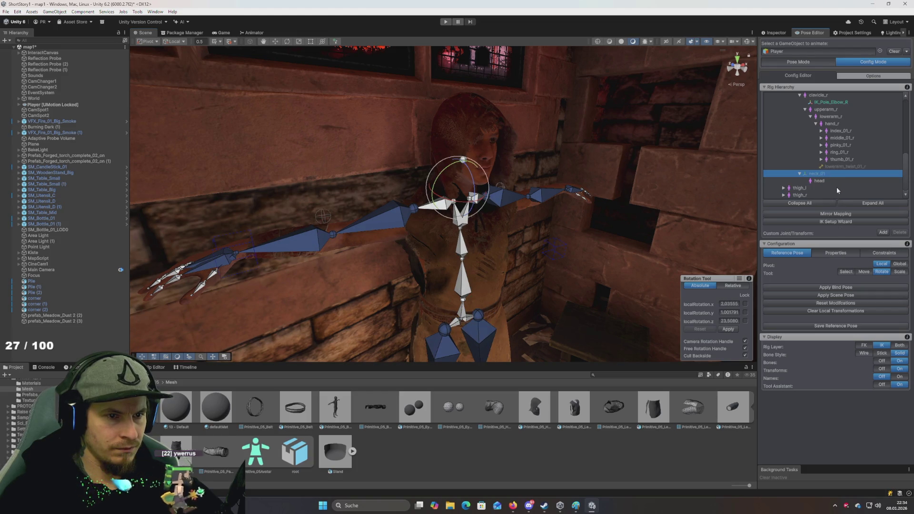
{"action": "left_click", "coordinate": [846, 256]}
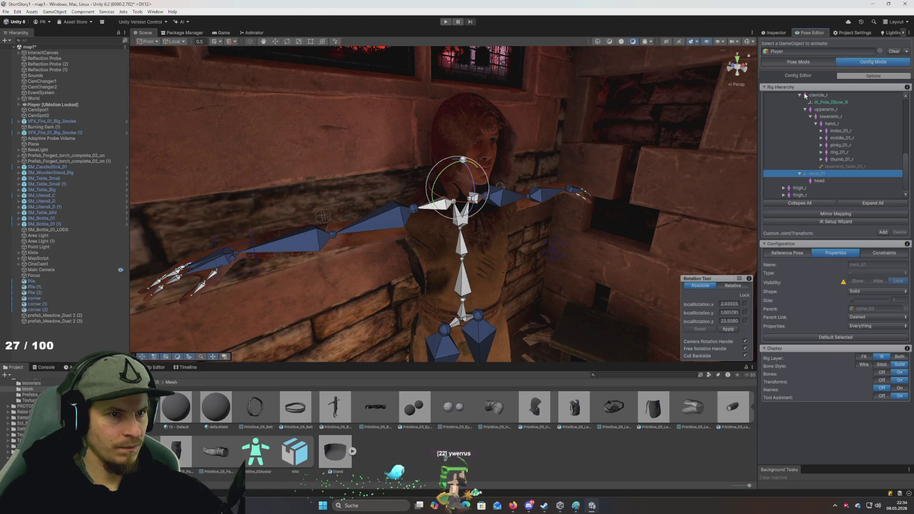
{"action": "left_click", "coordinate": [906, 53]}
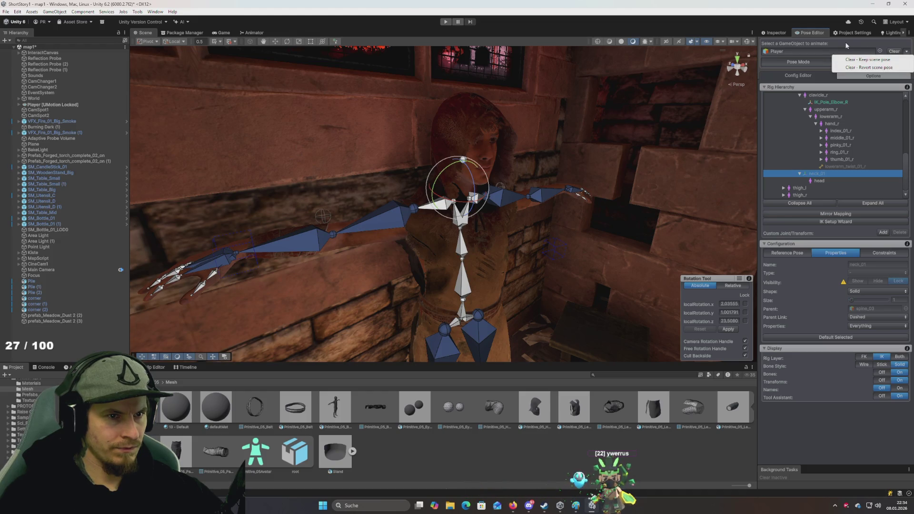
Step: Revert the scene pose, discard the unapplied reference-pose changes, and return to Pose Mode
{"action": "left_click", "coordinate": [878, 68]}
{"action": "left_click", "coordinate": [815, 62]}
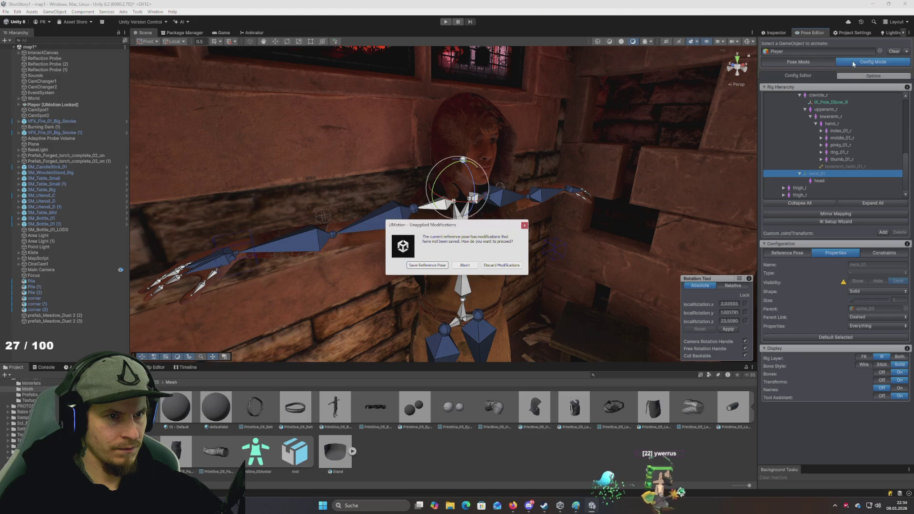
{"action": "left_click", "coordinate": [502, 265]}
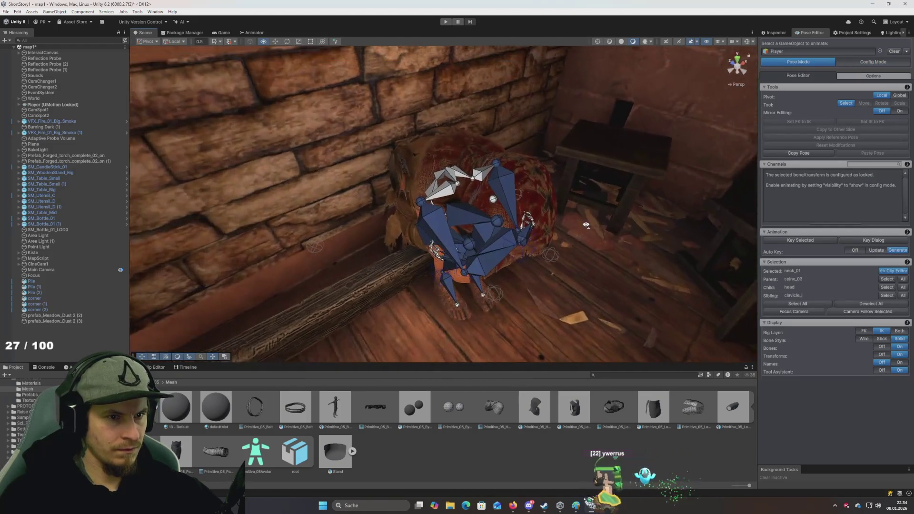
{"action": "left_click", "coordinate": [840, 62]}
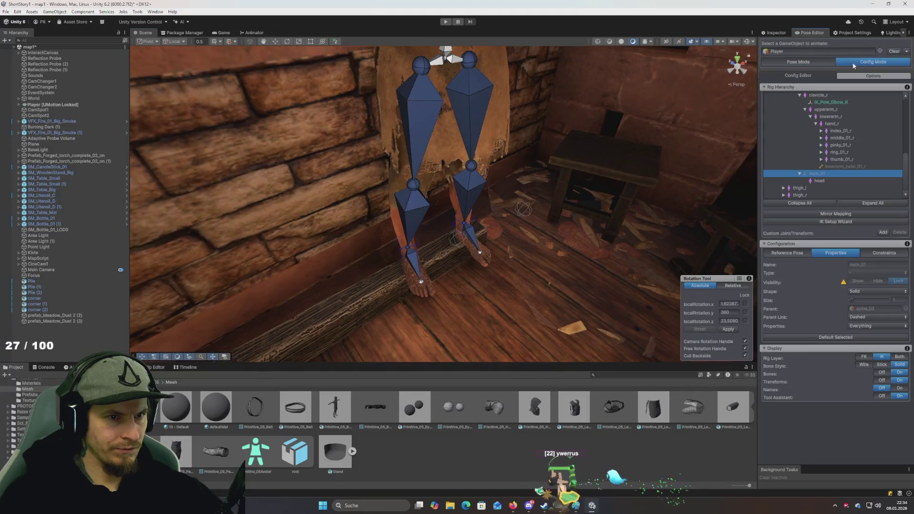
{"action": "left_click", "coordinate": [825, 62]}
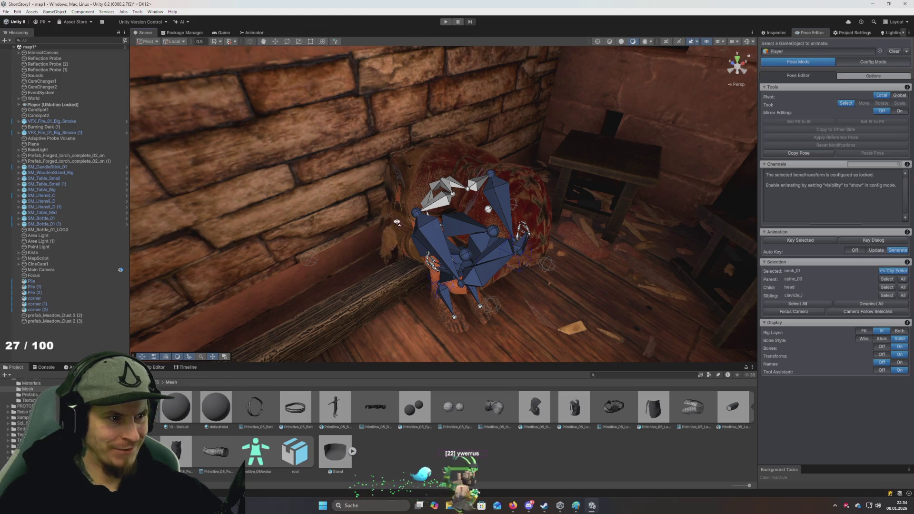
{"action": "scroll", "coordinate": [397, 222], "scroll_direction": "down", "scroll_amount": 5}
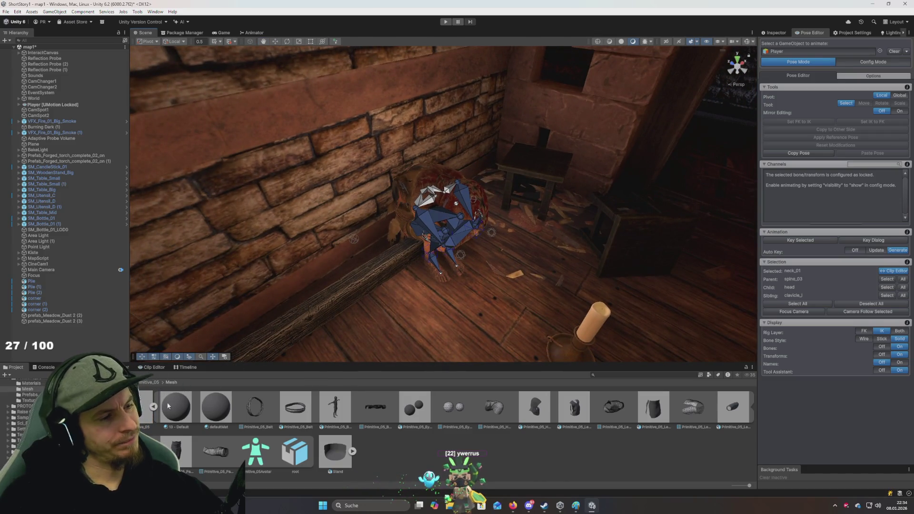
Step: Create a new UMotion project from the Clip Editor and save it as umotion_project in KidMale
{"action": "left_click", "coordinate": [153, 368]}
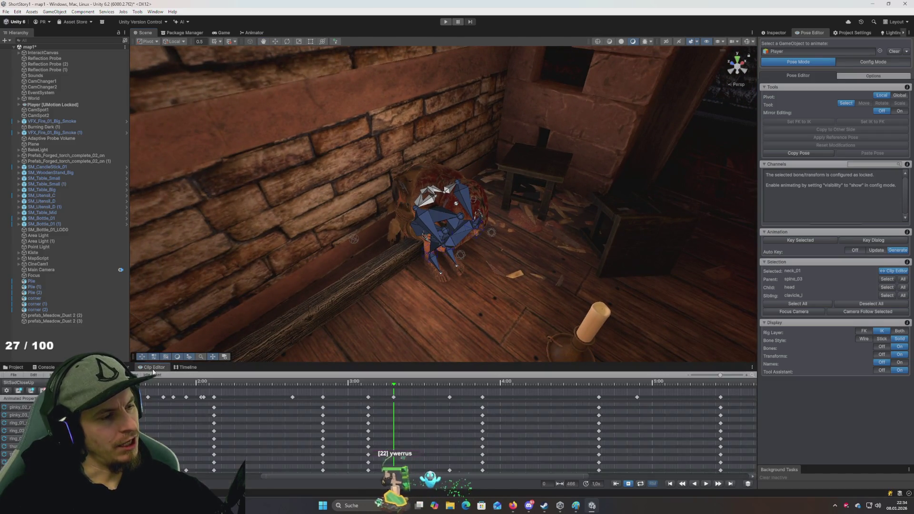
{"action": "left_click", "coordinate": [13, 375]}
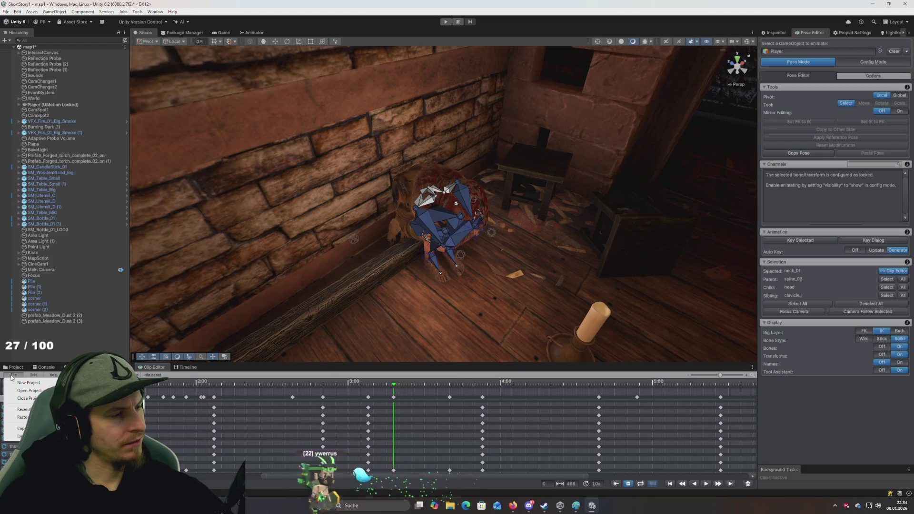
{"action": "mouse_move", "coordinate": [23, 384]}
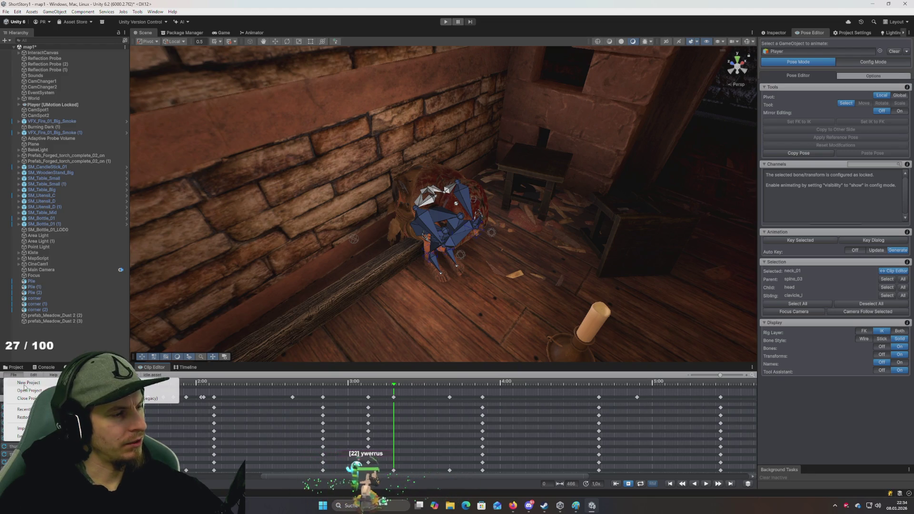
{"action": "left_click", "coordinate": [150, 387]}
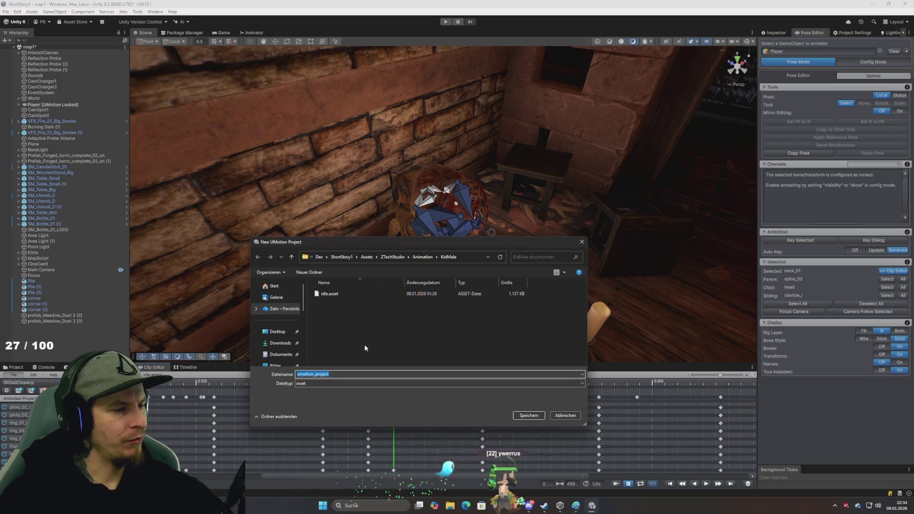
{"action": "left_click", "coordinate": [522, 416]}
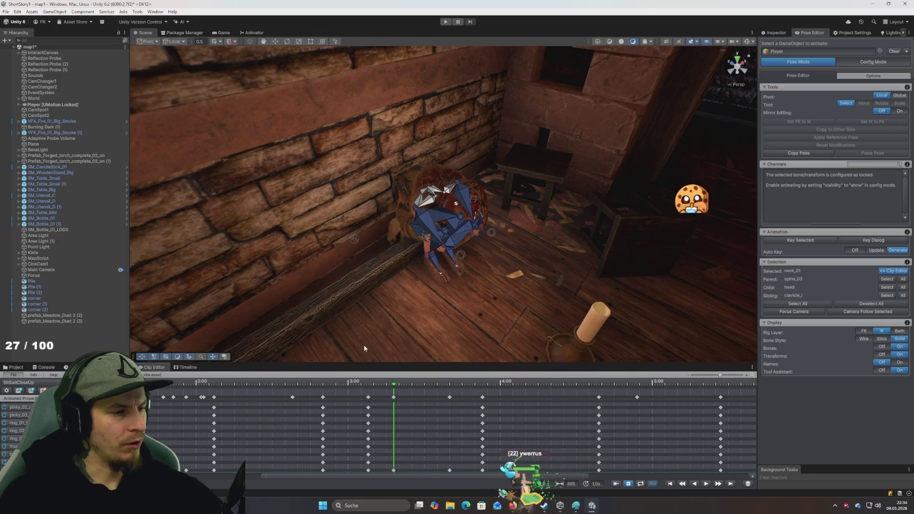
{"action": "left_click_drag", "start_coordinate": [304, 248], "coordinate": [300, 218]}
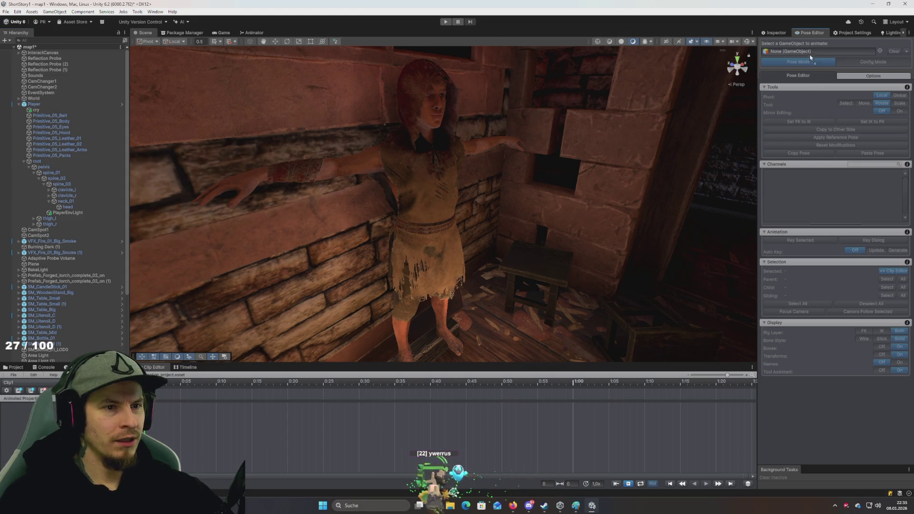
Step: Assign Player as the GameObject to animate, create its configuration, and add blend shapes to the head
{"action": "left_click_drag", "start_coordinate": [811, 57], "coordinate": [803, 59]}
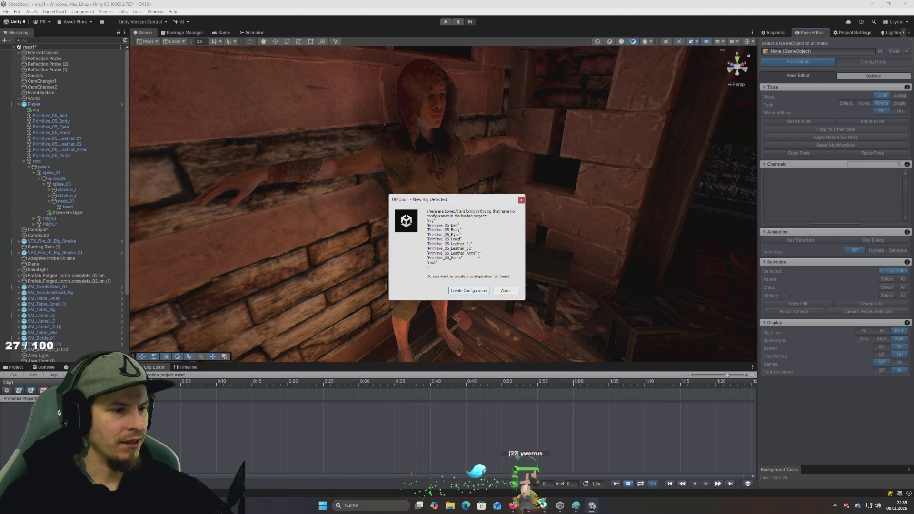
{"action": "left_click", "coordinate": [468, 291]}
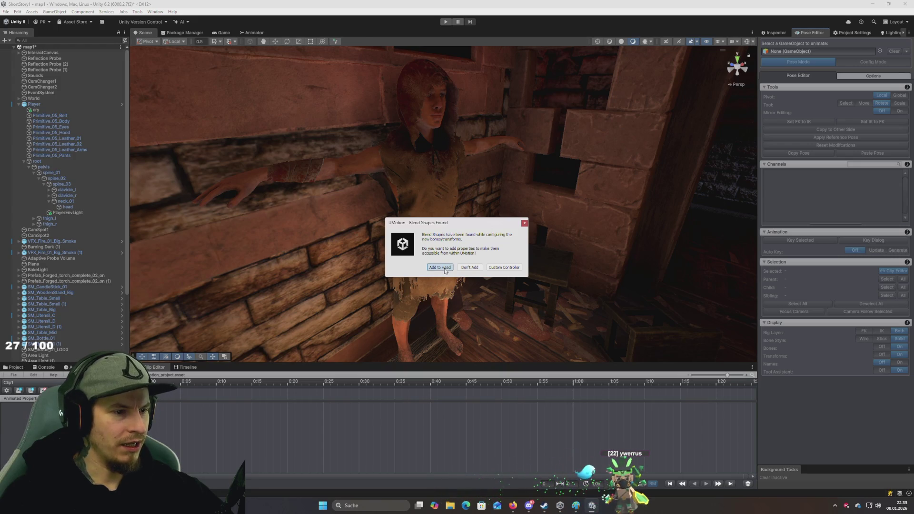
{"action": "left_click", "coordinate": [445, 270]}
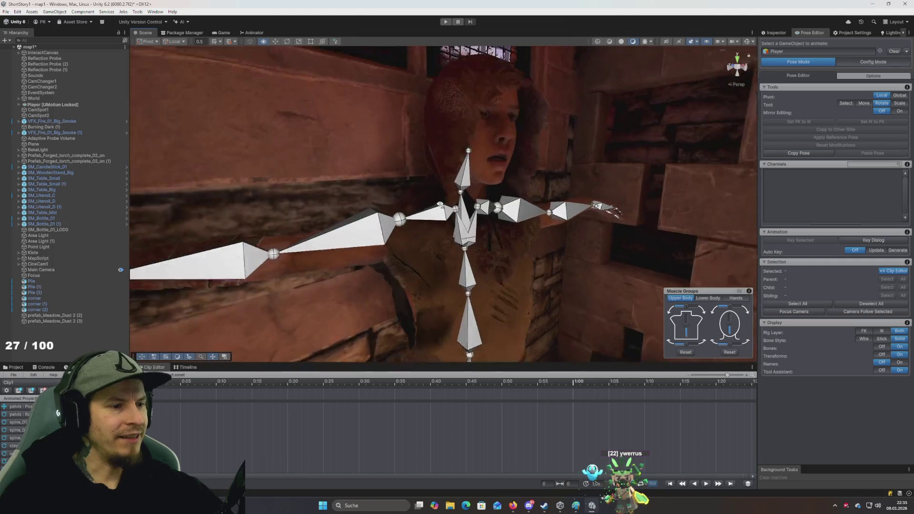
Step: Orbit around the rig and drag the head muscle sliders to tilt the head sideways
{"action": "scroll", "coordinate": [441, 205], "scroll_direction": "up", "scroll_amount": 3}
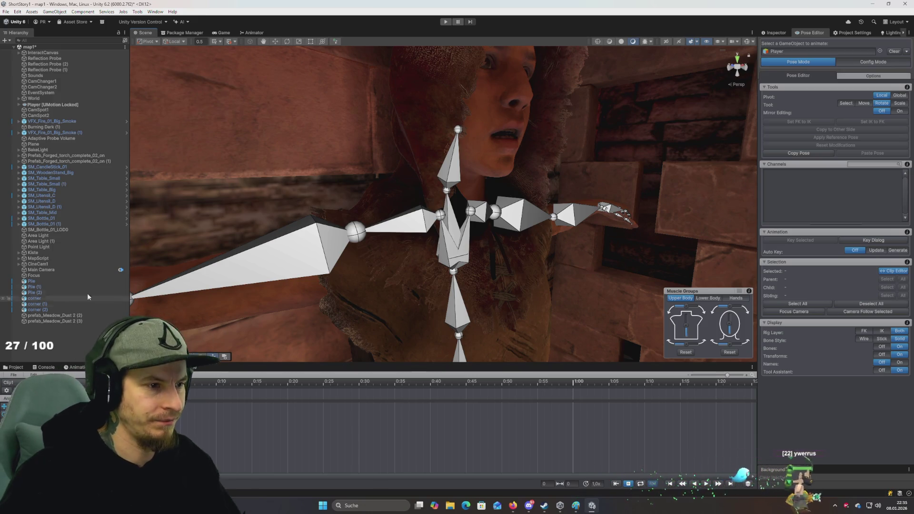
{"action": "mouse_move", "coordinate": [619, 224]}
{"action": "left_mouse_down"}
{"action": "mouse_move", "coordinate": [595, 214]}
{"action": "mouse_move", "coordinate": [633, 238]}
{"action": "mouse_move", "coordinate": [628, 230]}
{"action": "left_mouse_up"}
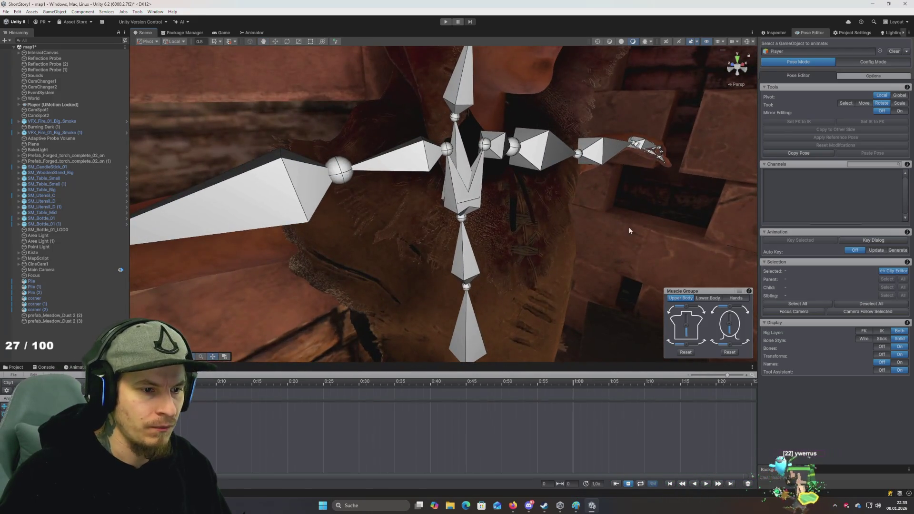
{"action": "right_click", "coordinate": [628, 230]}
{"action": "left_click_drag", "start_coordinate": [730, 327], "coordinate": [730, 315]}
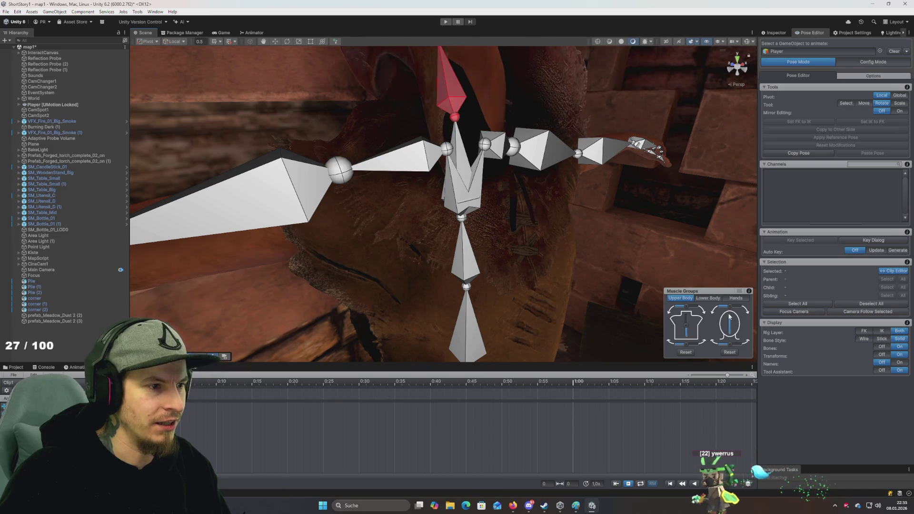
{"action": "left_click_drag", "start_coordinate": [595, 229], "coordinate": [552, 229]}
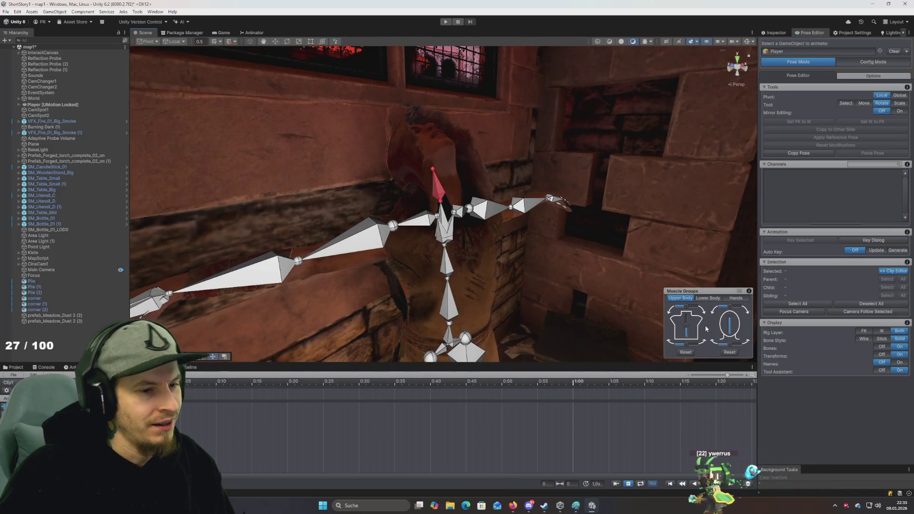
{"action": "left_click_drag", "start_coordinate": [729, 328], "coordinate": [725, 319]}
Step: Rotate the head bone, undo back to upright at local Z 344.651, and zoom out
{"action": "left_click", "coordinate": [453, 178]}
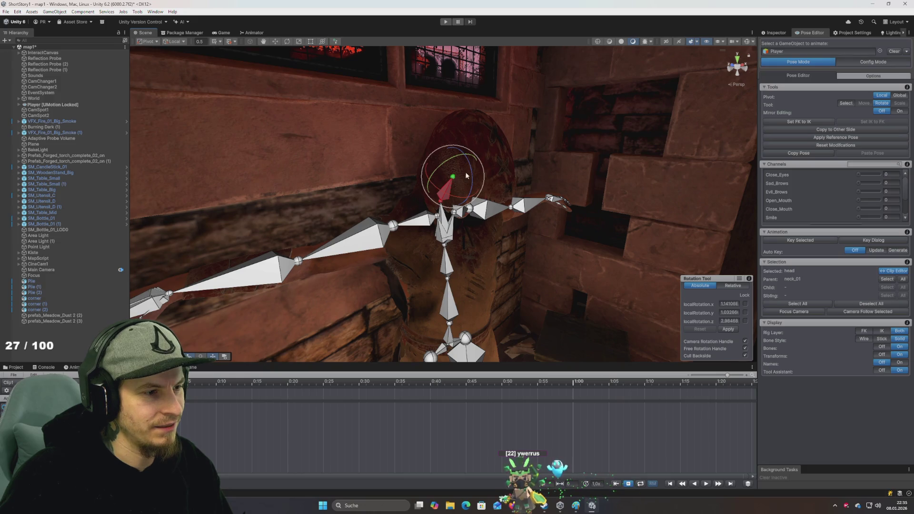
{"action": "left_click_drag", "start_coordinate": [466, 175], "coordinate": [486, 217]}
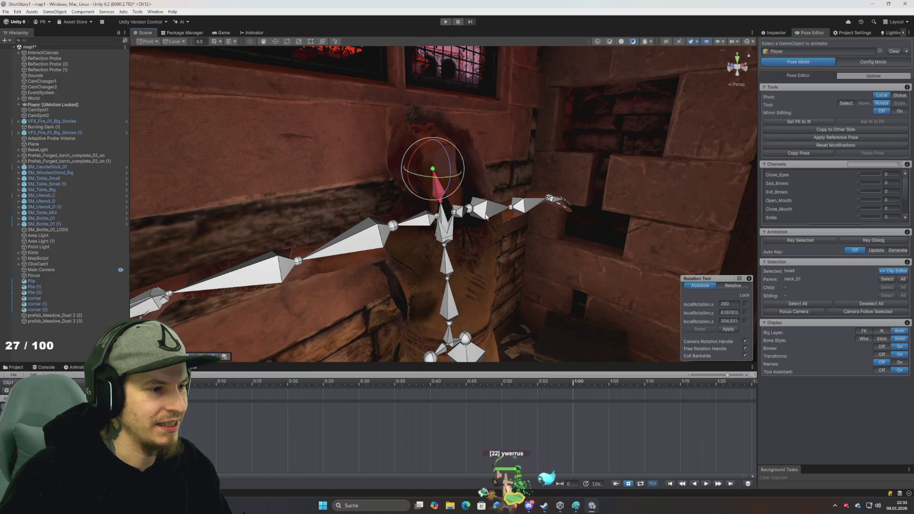
{"action": "key", "text": "ctrl+z"}
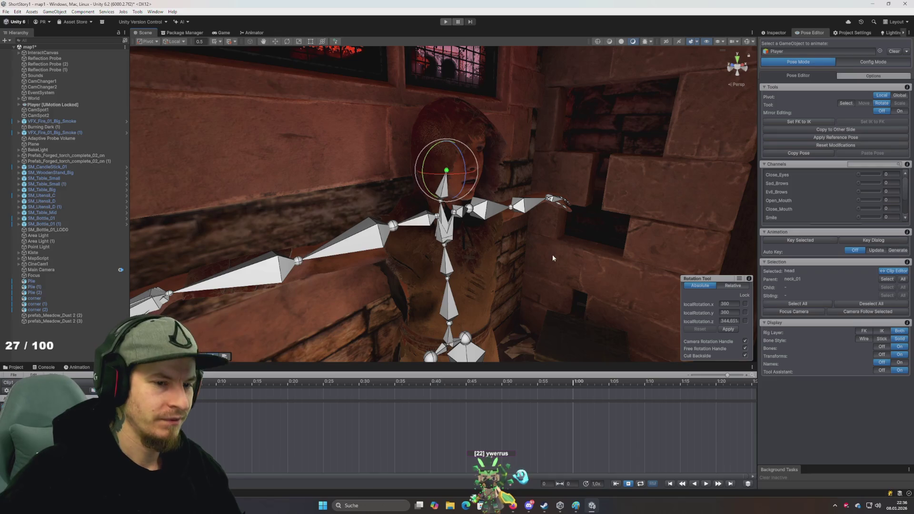
{"action": "left_click_drag", "start_coordinate": [552, 258], "coordinate": [546, 269]}
{"action": "scroll", "coordinate": [547, 267], "scroll_direction": "up", "scroll_amount": 5}
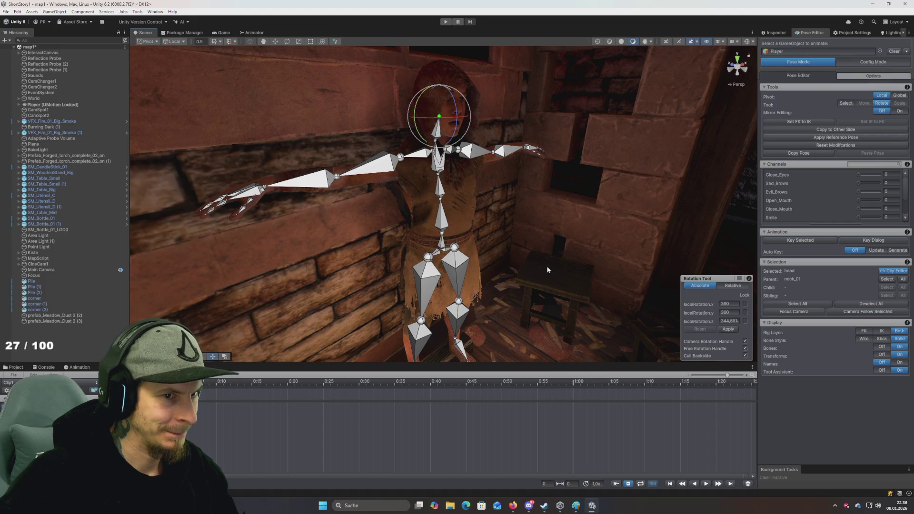
{"action": "left_click", "coordinate": [866, 64]}
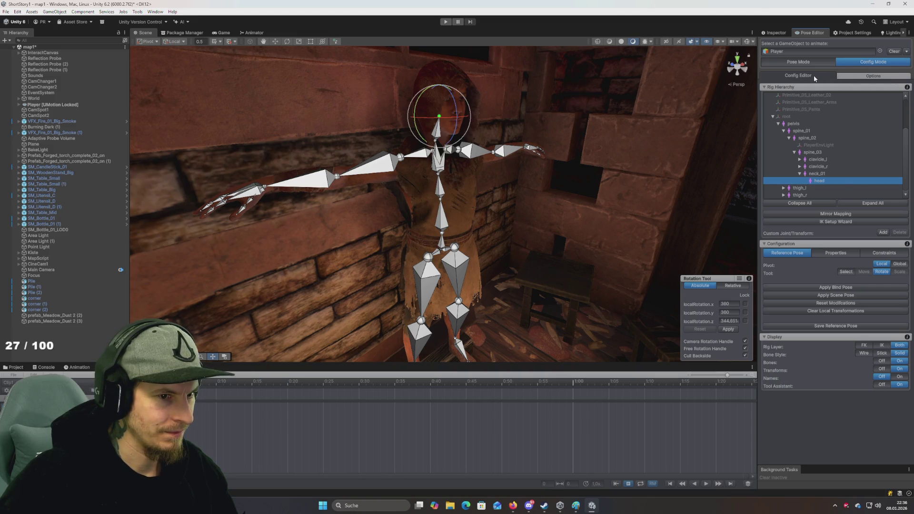
Step: Run the IK Setup Wizard, accept the calibrated character front, and create hand and foot IK handles
{"action": "left_click", "coordinate": [843, 222]}
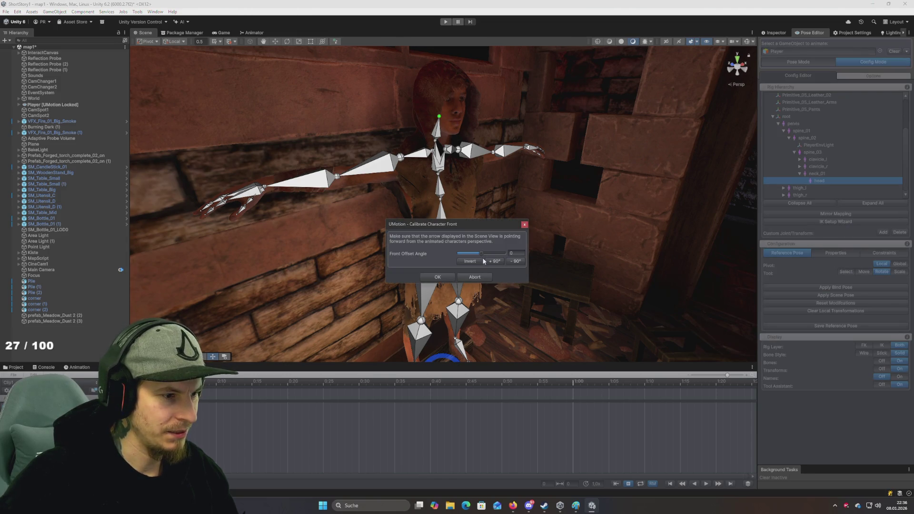
{"action": "left_click", "coordinate": [443, 280]}
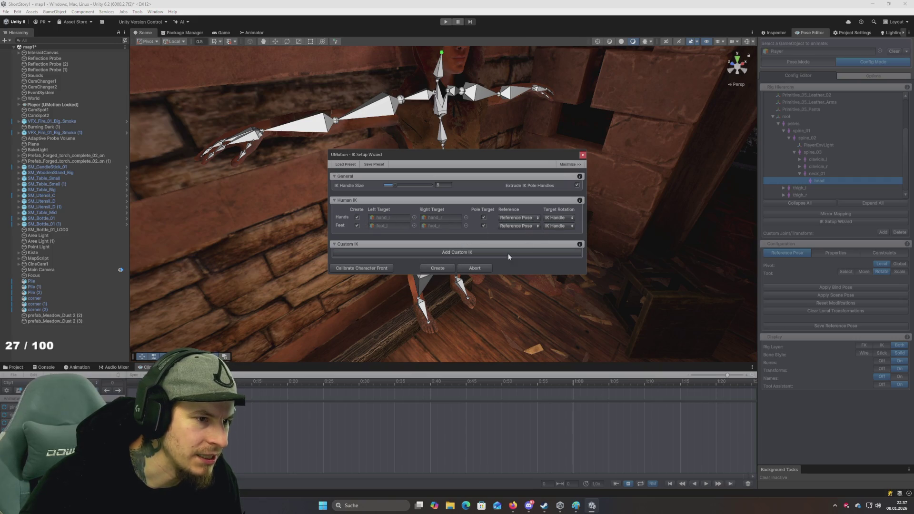
{"action": "left_click", "coordinate": [437, 269]}
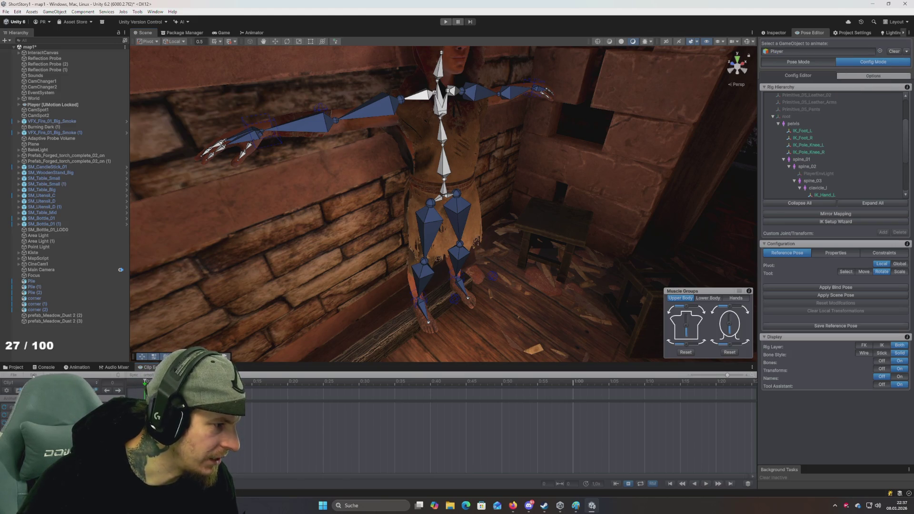
Step: Return to Pose Mode, then browse Preferences' Pose Editor shortcuts, general shortcuts and Settings before closing
{"action": "left_click", "coordinate": [802, 62]}
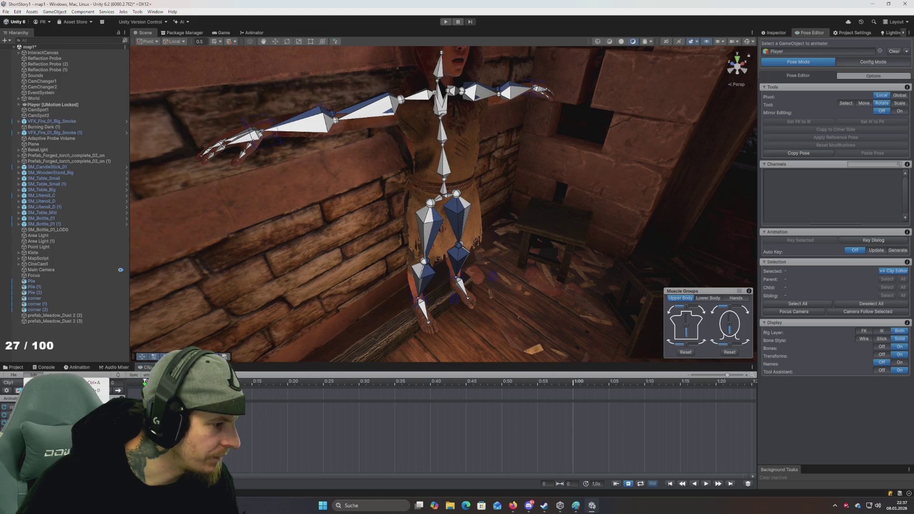
{"action": "left_click", "coordinate": [42, 421]}
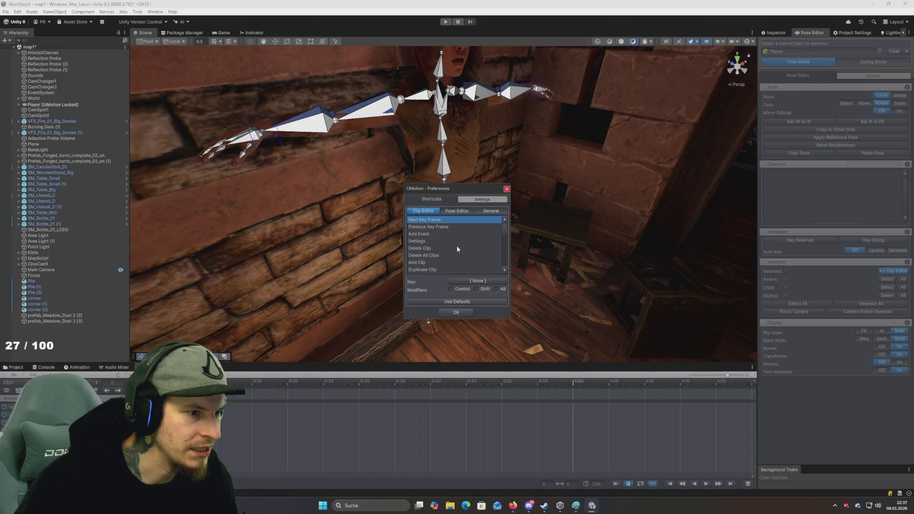
{"action": "scroll", "coordinate": [438, 232], "scroll_direction": "down", "scroll_amount": 10}
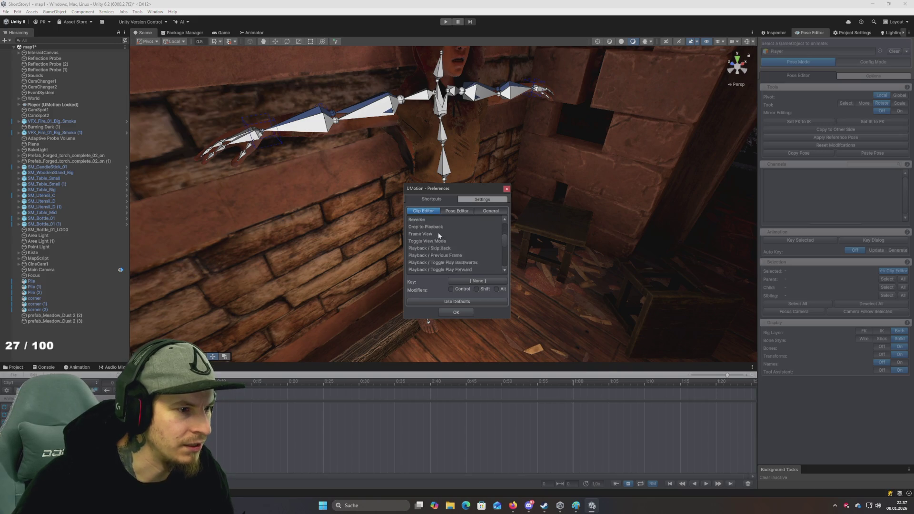
{"action": "left_click", "coordinate": [456, 211]}
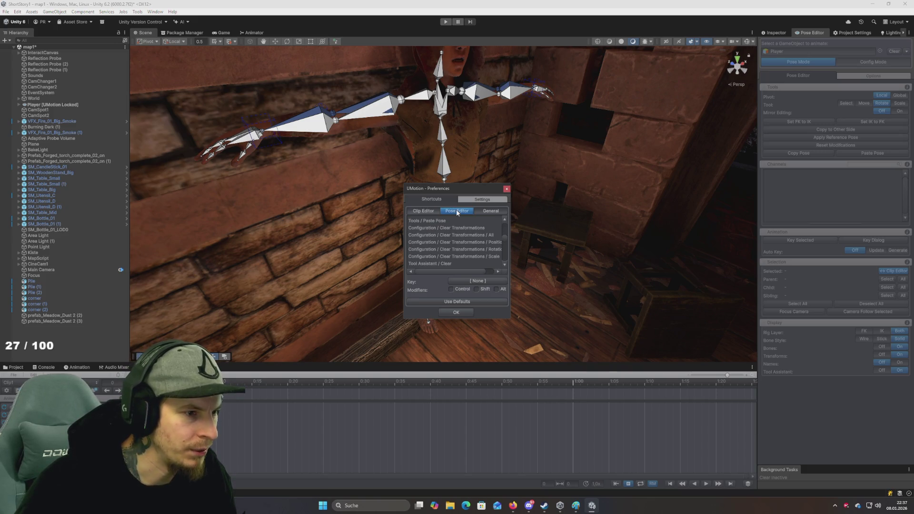
{"action": "scroll", "coordinate": [461, 227], "scroll_direction": "down", "scroll_amount": 3}
{"action": "scroll", "coordinate": [463, 238], "scroll_direction": "down", "scroll_amount": 2}
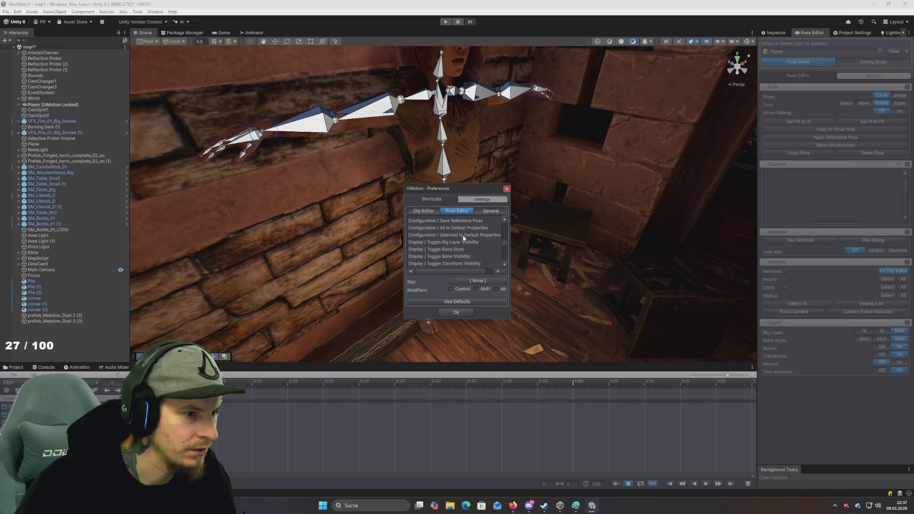
{"action": "scroll", "coordinate": [463, 238], "scroll_direction": "down", "scroll_amount": 5}
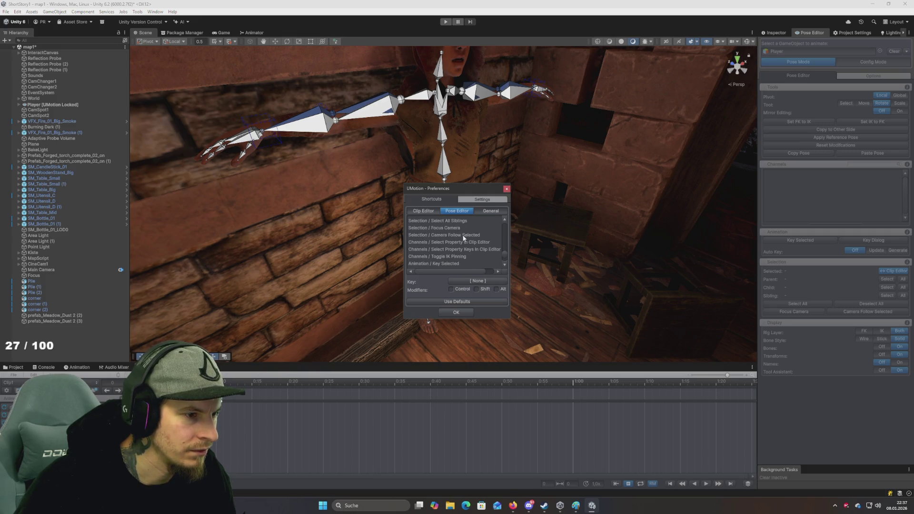
{"action": "scroll", "coordinate": [463, 238], "scroll_direction": "down", "scroll_amount": 3}
{"action": "scroll", "coordinate": [463, 238], "scroll_direction": "down", "scroll_amount": 3}
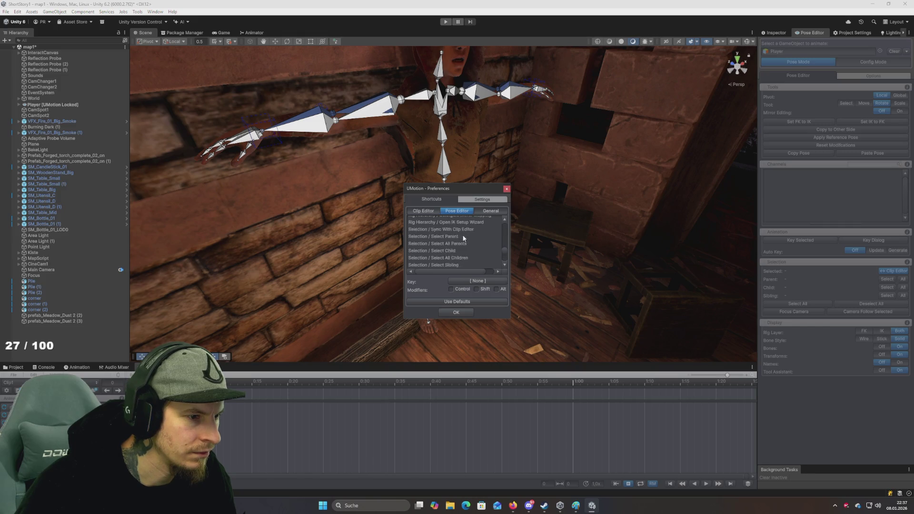
{"action": "left_click", "coordinate": [480, 213]}
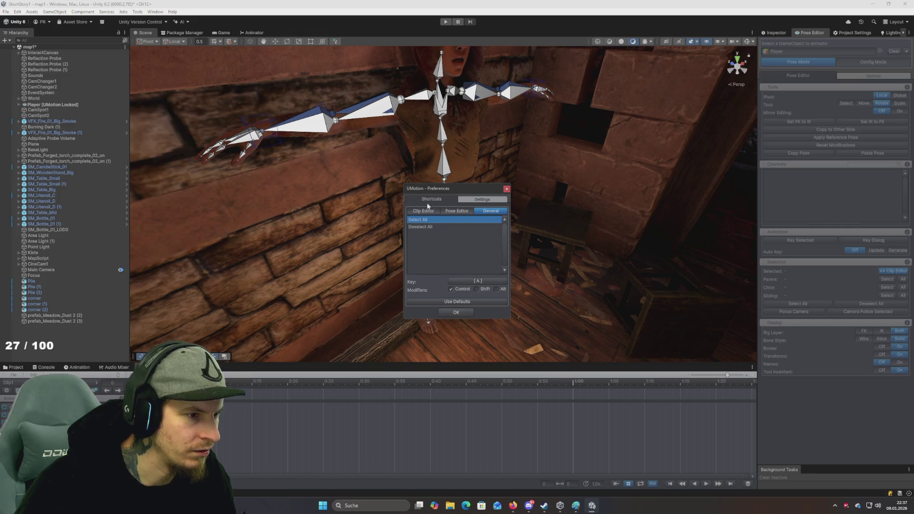
{"action": "left_click", "coordinate": [468, 201]}
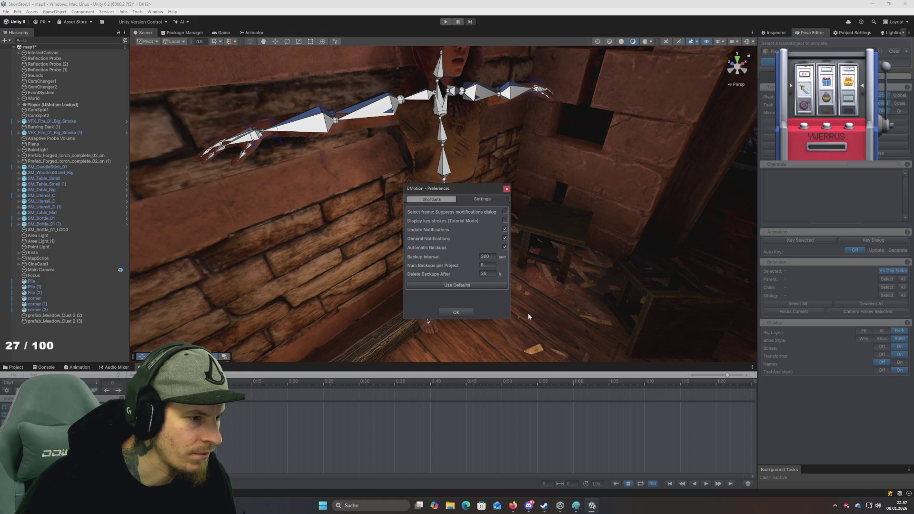
{"action": "left_click", "coordinate": [506, 190]}
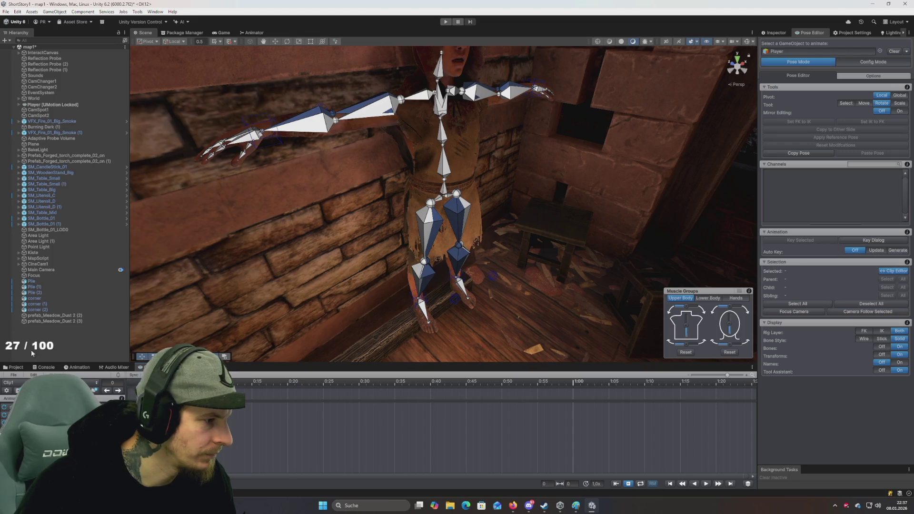
Step: Dismiss the Edit and File menus, then bring up UMotion's File > Settings
{"action": "left_click", "coordinate": [33, 375]}
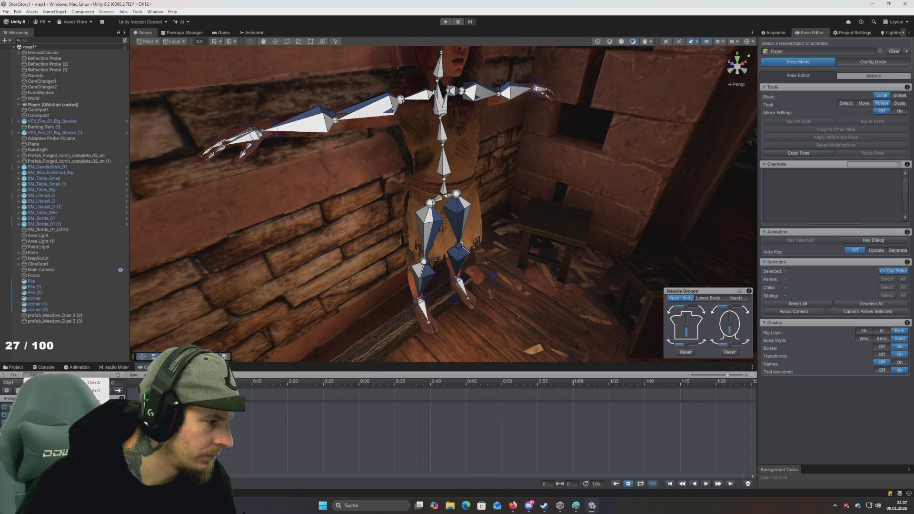
{"action": "key", "text": "Escape"}
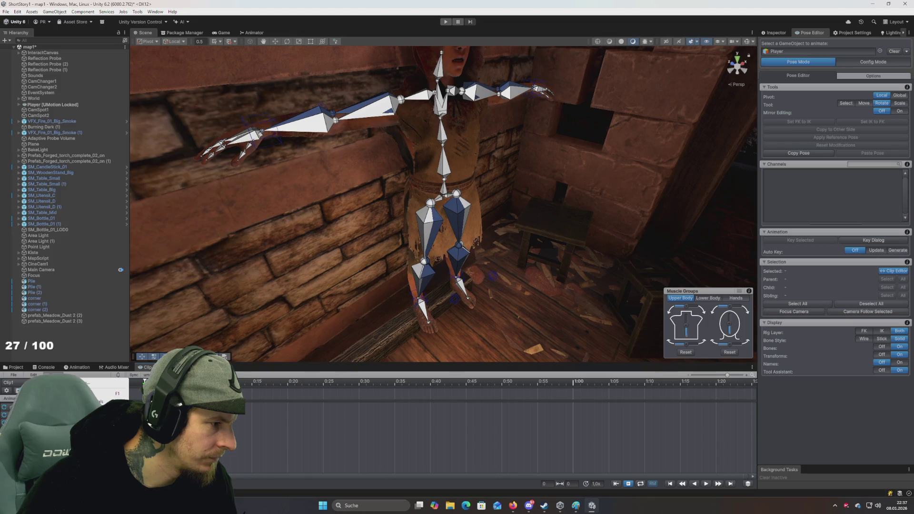
{"action": "left_click", "coordinate": [14, 376]}
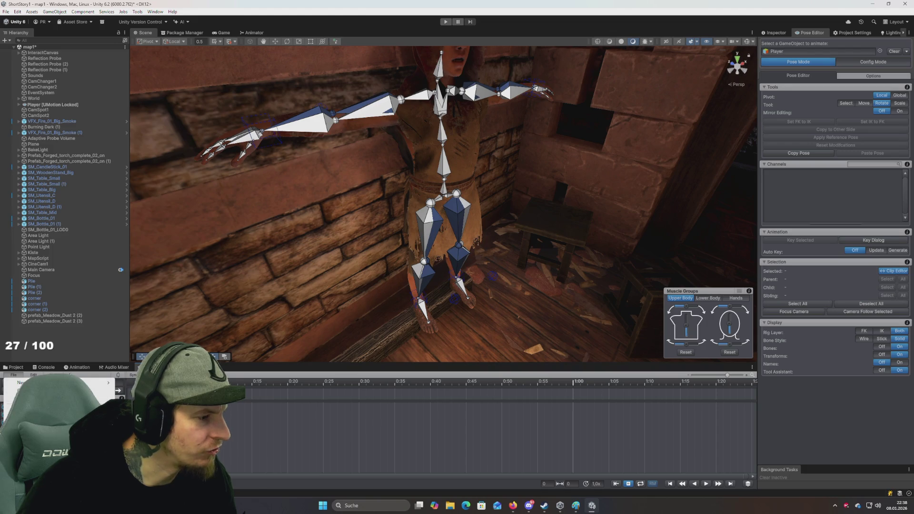
{"action": "left_click", "coordinate": [133, 377]}
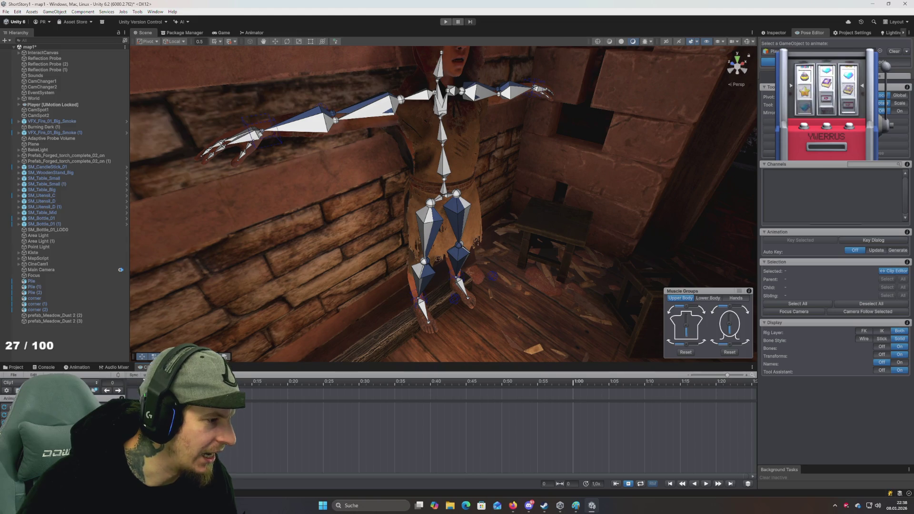
{"action": "left_click", "coordinate": [7, 391]}
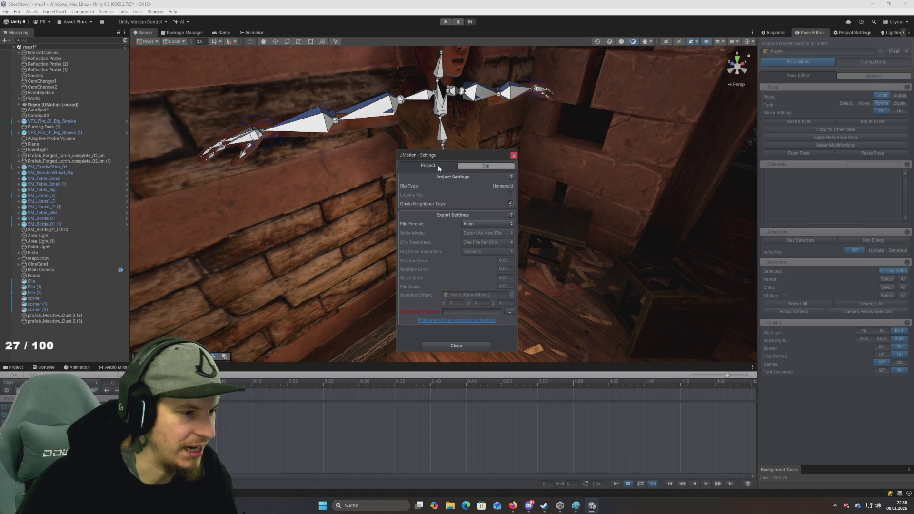
Step: Check Clip1's name and framerate on the Clip tab, then close UMotion Settings
{"action": "left_click", "coordinate": [483, 166]}
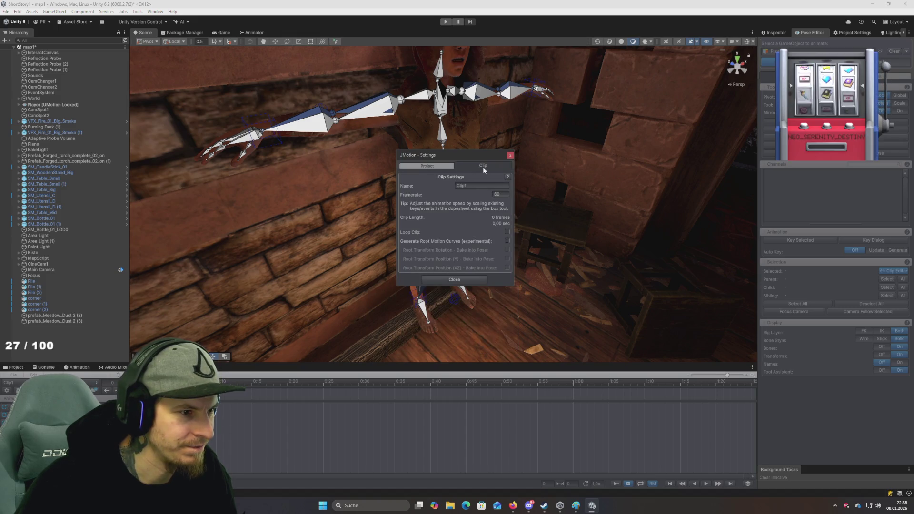
{"action": "left_click", "coordinate": [510, 155]}
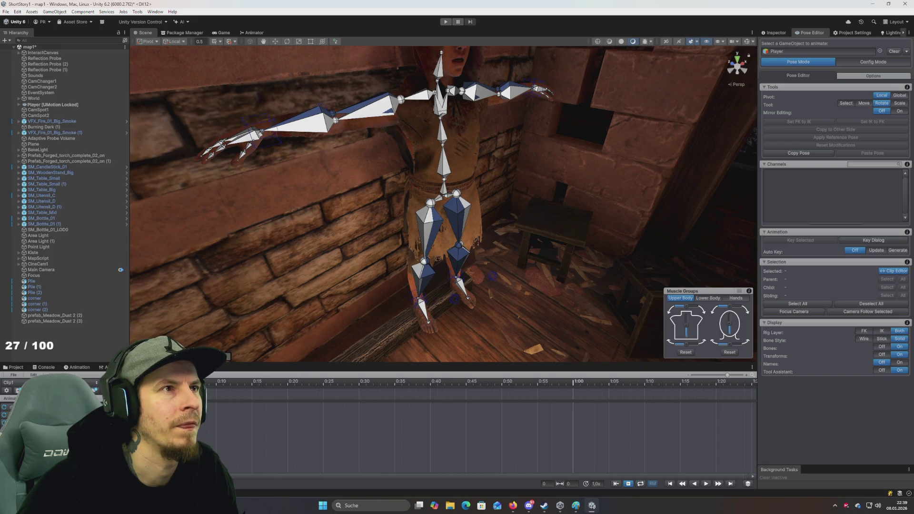
{"action": "key", "text": "alt+Tab"}
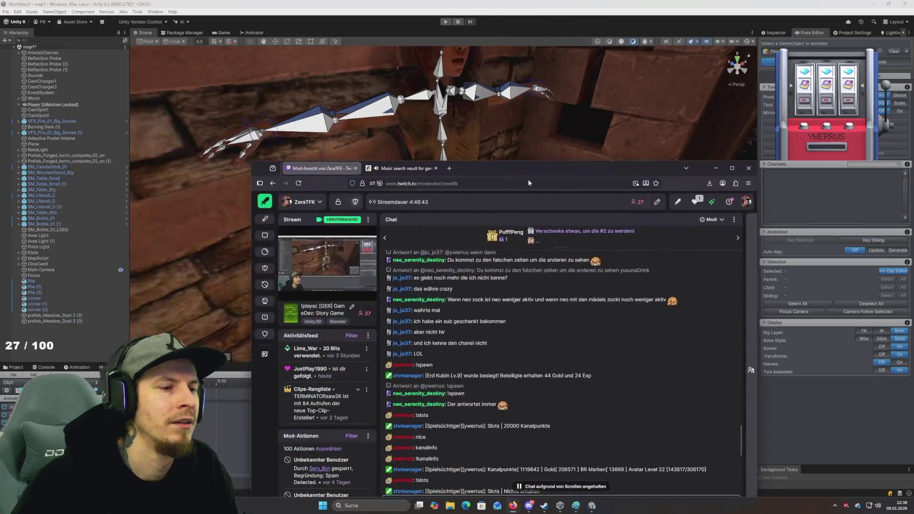
{"action": "left_click", "coordinate": [528, 183]}
{"action": "double_click", "coordinate": [532, 167]}
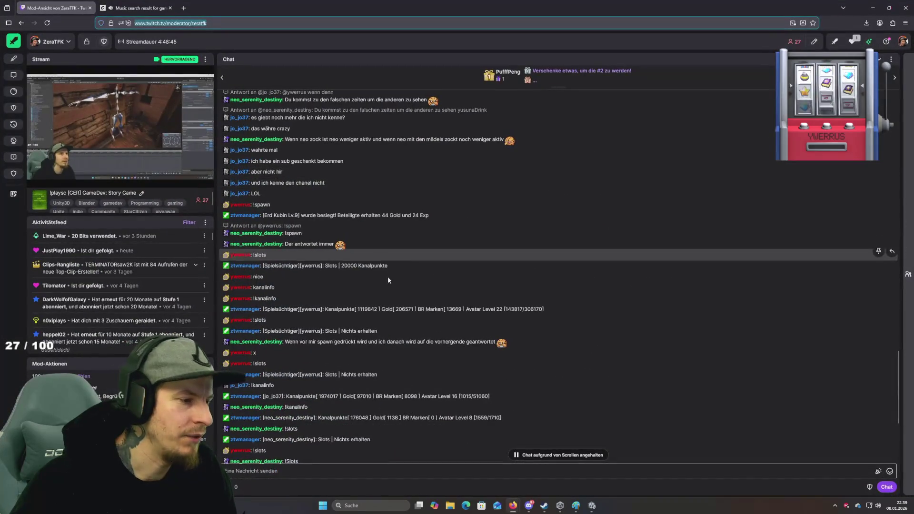
{"action": "scroll", "coordinate": [373, 279], "scroll_direction": "down", "scroll_amount": 3}
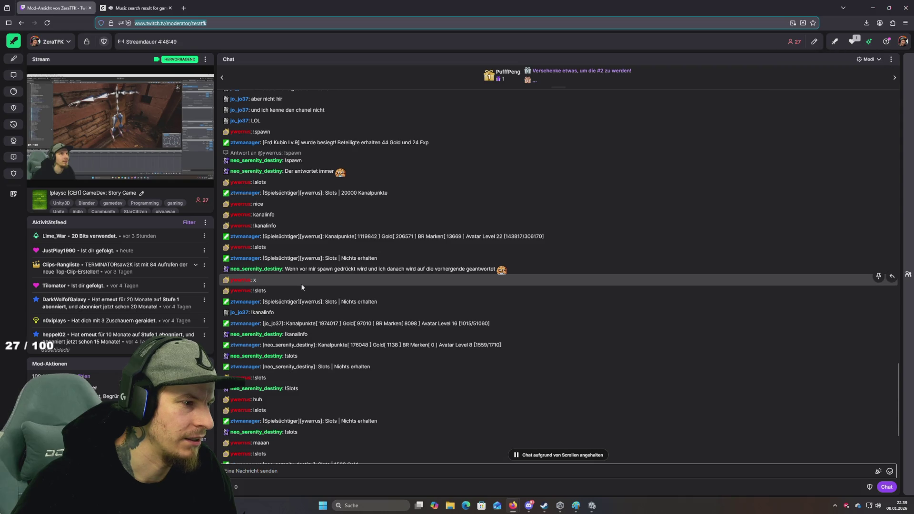
{"action": "scroll", "coordinate": [301, 284], "scroll_direction": "down", "scroll_amount": 5}
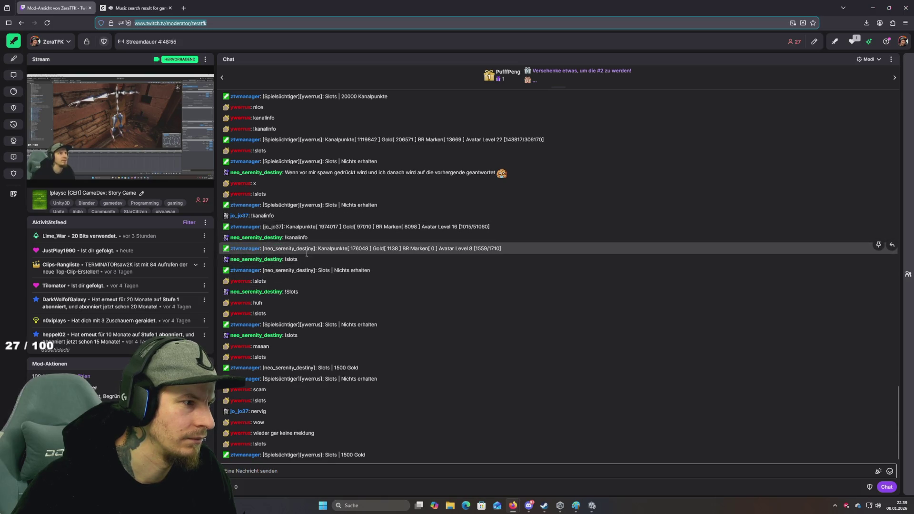
{"action": "scroll", "coordinate": [307, 253], "scroll_direction": "up", "scroll_amount": 6}
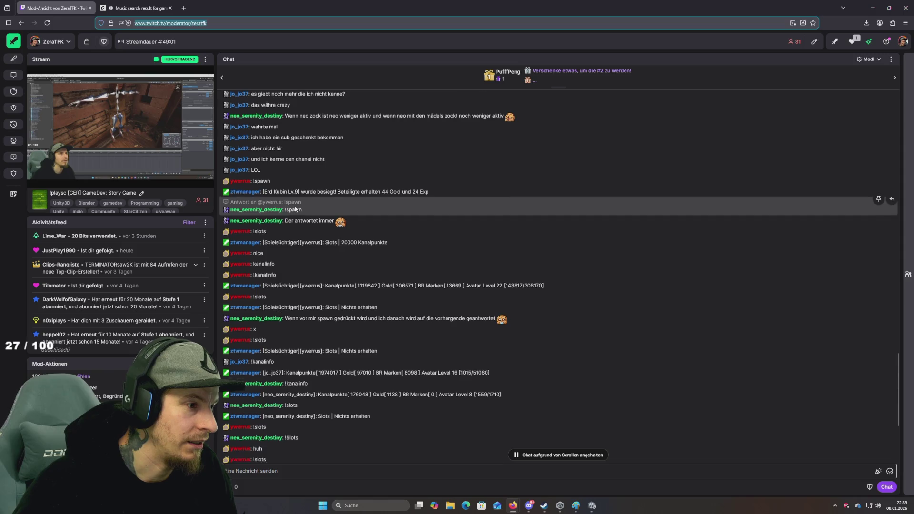
{"action": "scroll", "coordinate": [295, 209], "scroll_direction": "up", "scroll_amount": 3}
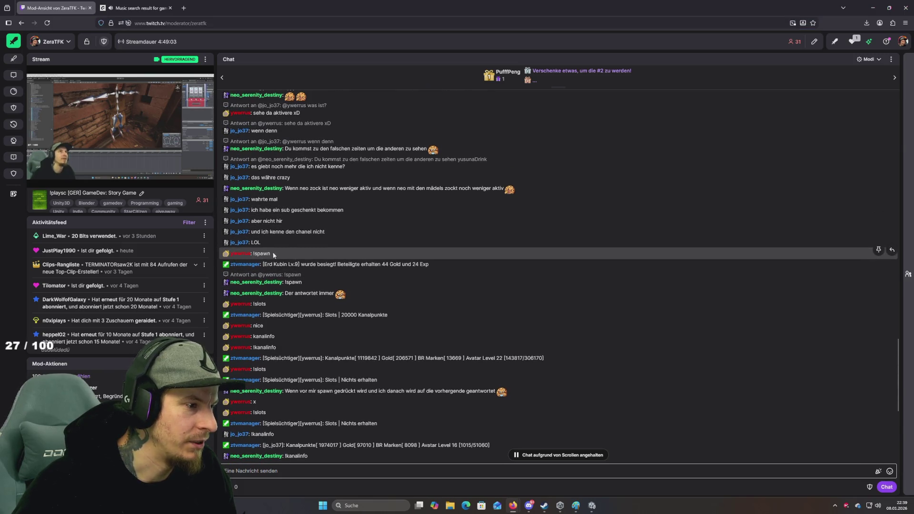
{"action": "triple_click", "coordinate": [274, 254]}
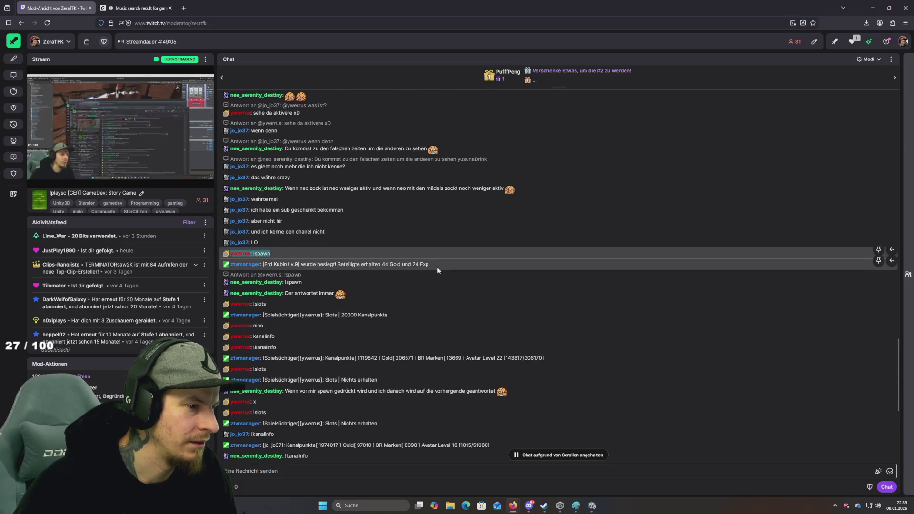
{"action": "left_click_drag", "start_coordinate": [438, 270], "coordinate": [226, 255]}
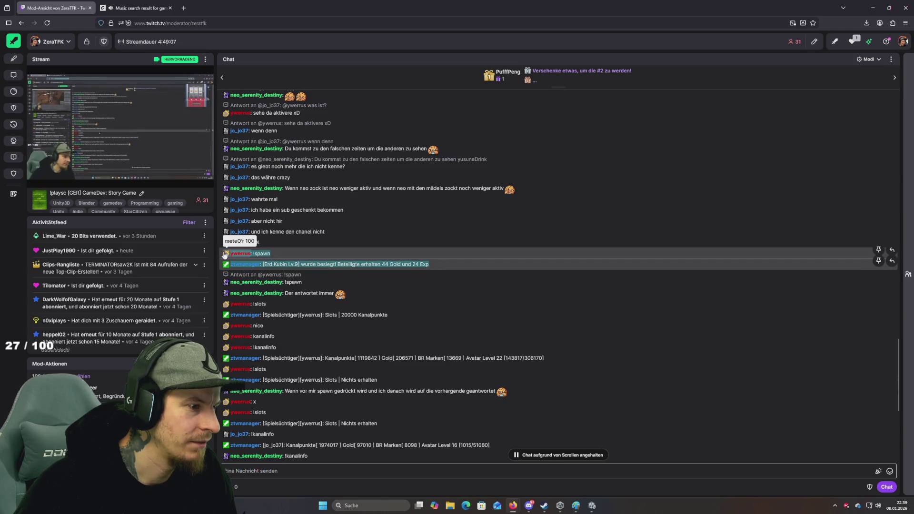
{"action": "left_click_drag", "start_coordinate": [226, 254], "coordinate": [302, 284]}
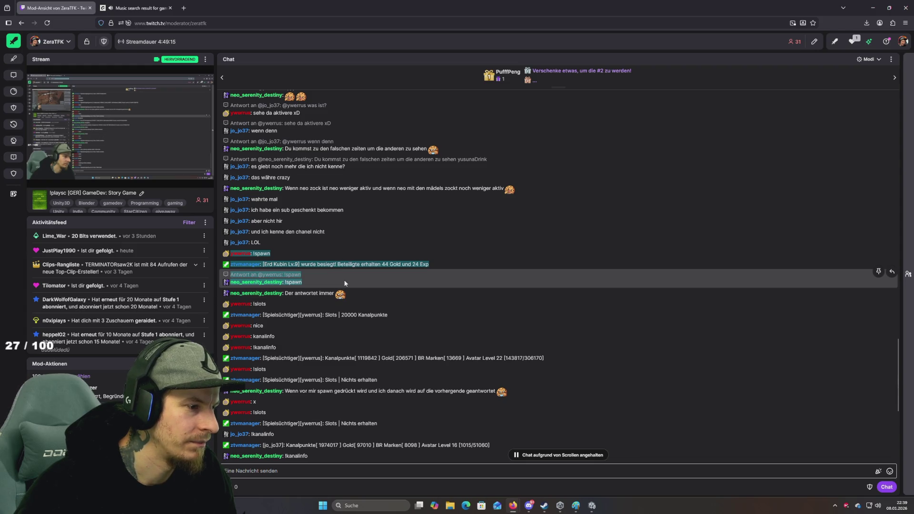
{"action": "left_click", "coordinate": [361, 253]}
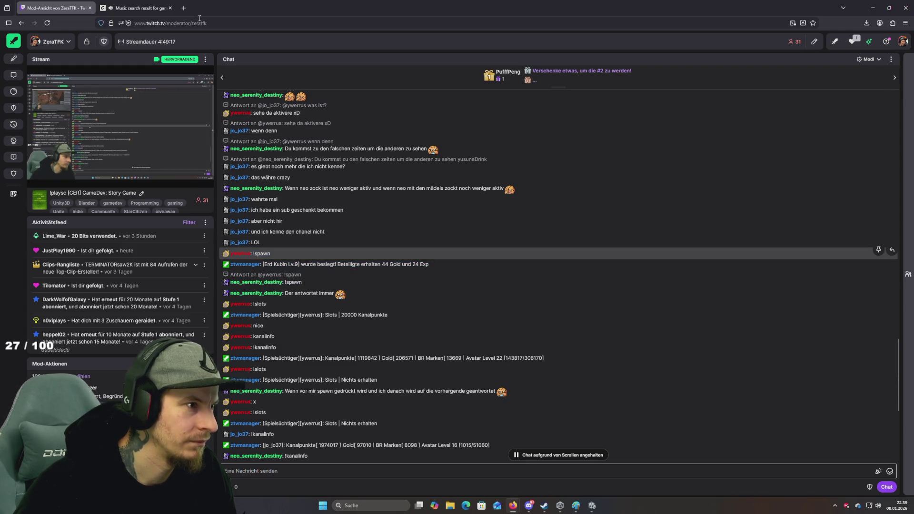
{"action": "mouse_move", "coordinate": [228, 13]}
{"action": "left_mouse_down"}
{"action": "mouse_move", "coordinate": [200, 4]}
{"action": "mouse_move", "coordinate": [913, 4]}
{"action": "left_mouse_up"}
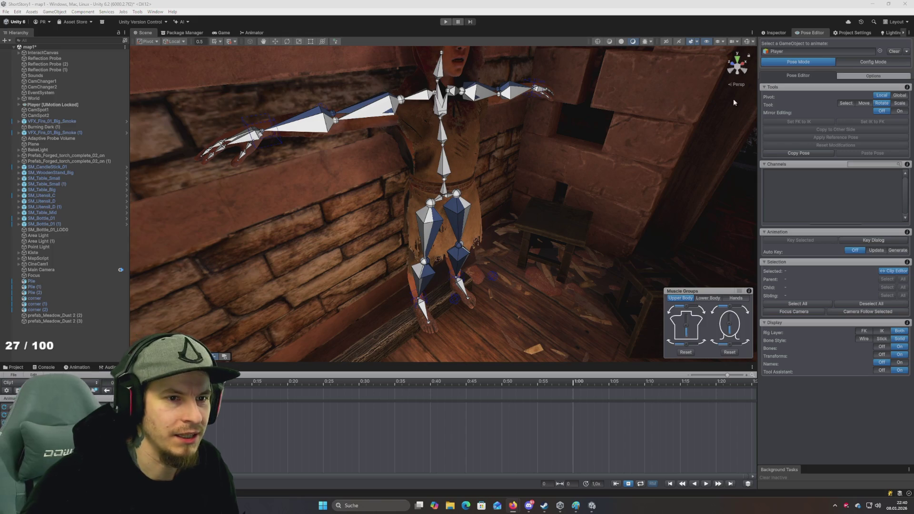
Step: Switch UMotion to Config Mode and select IK_Hand_L in the Rig Hierarchy
{"action": "left_click", "coordinate": [873, 62]}
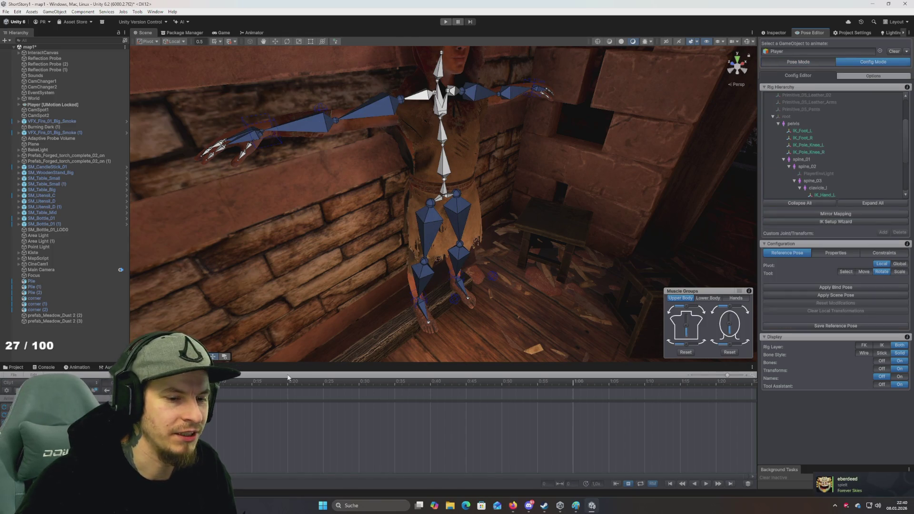
{"action": "mouse_move", "coordinate": [441, 279]}
{"action": "left_mouse_down"}
{"action": "mouse_move", "coordinate": [447, 275]}
{"action": "mouse_move", "coordinate": [441, 315]}
{"action": "mouse_move", "coordinate": [449, 292]}
{"action": "mouse_move", "coordinate": [469, 298]}
{"action": "left_mouse_up"}
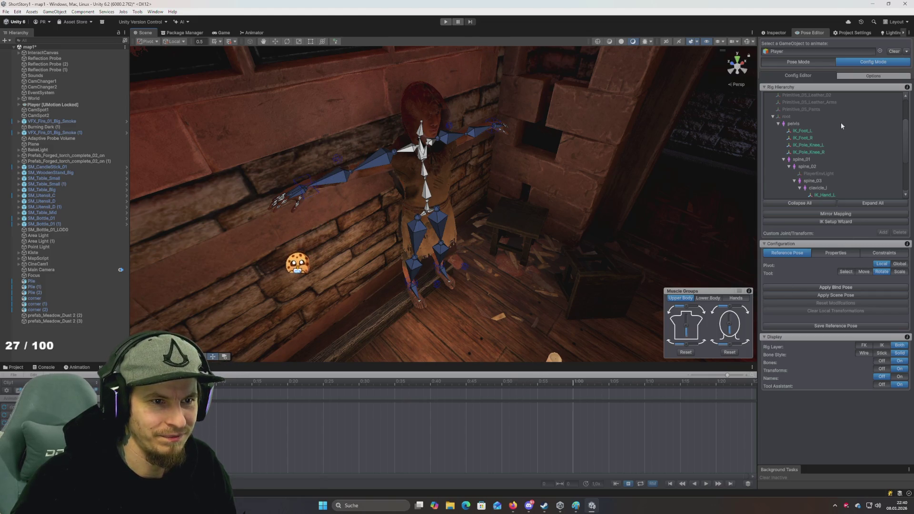
{"action": "scroll", "coordinate": [833, 152], "scroll_direction": "down", "scroll_amount": 5}
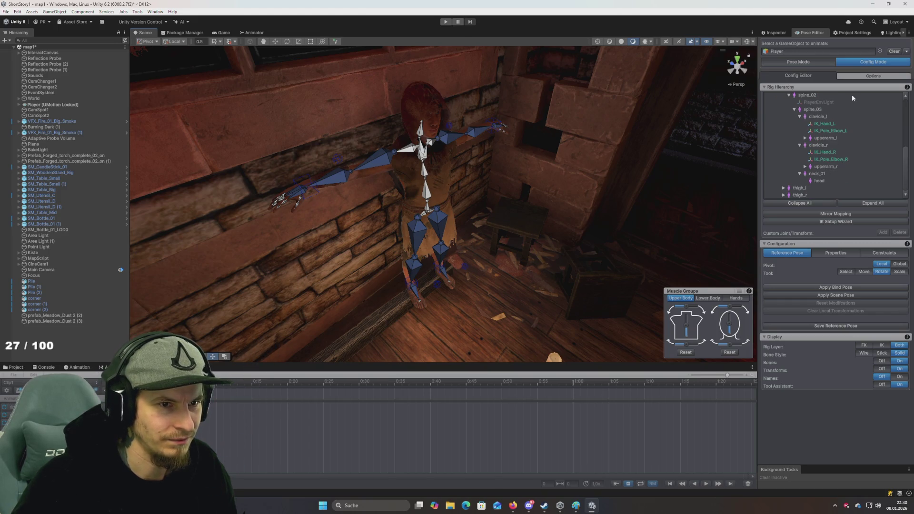
{"action": "left_click", "coordinate": [826, 124]}
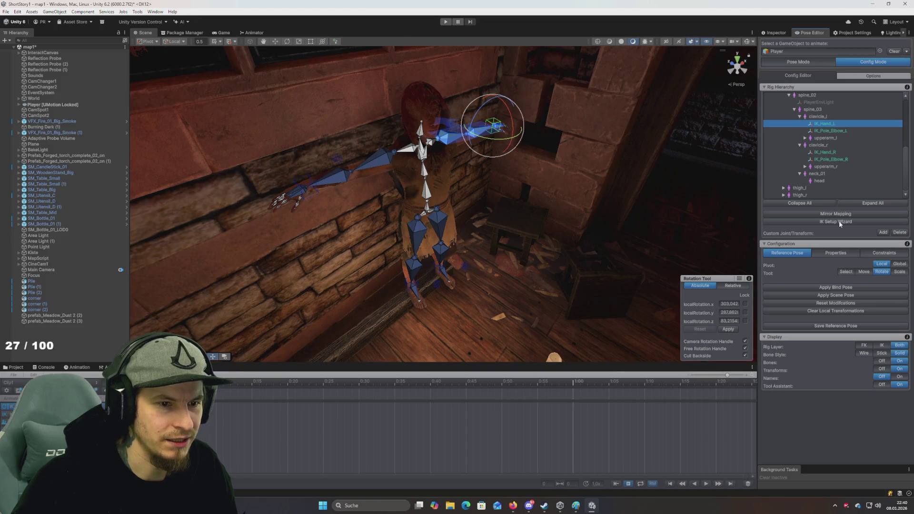
Step: Parent IK_Hand_L to Player, accepting the invalid parent warning
{"action": "left_click", "coordinate": [836, 252]}
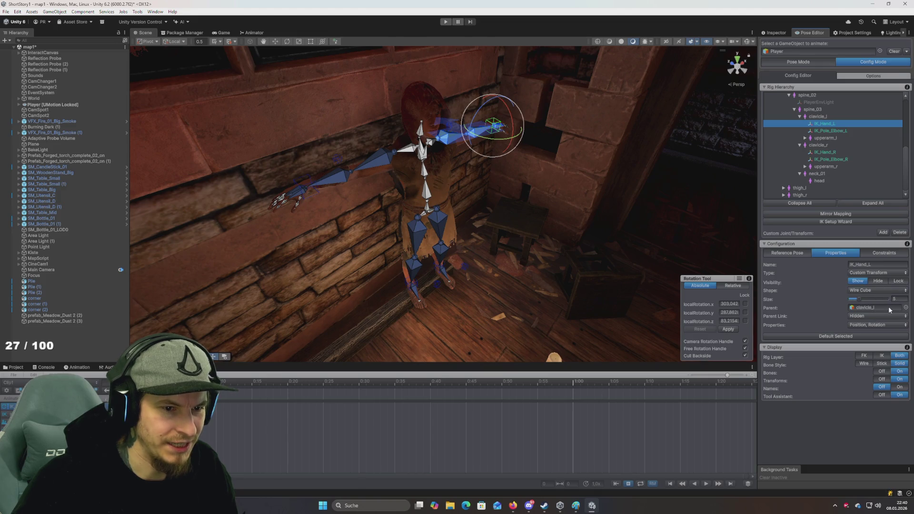
{"action": "left_click", "coordinate": [883, 274]}
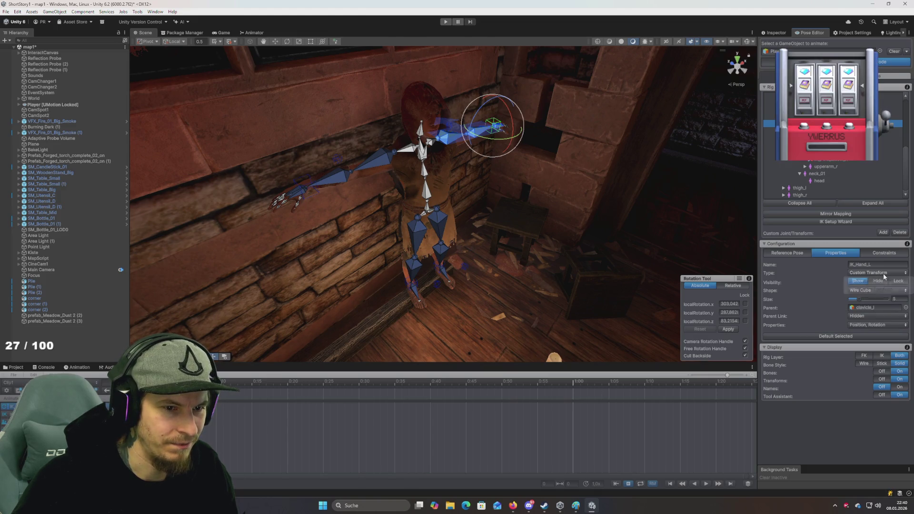
{"action": "left_click", "coordinate": [875, 442]}
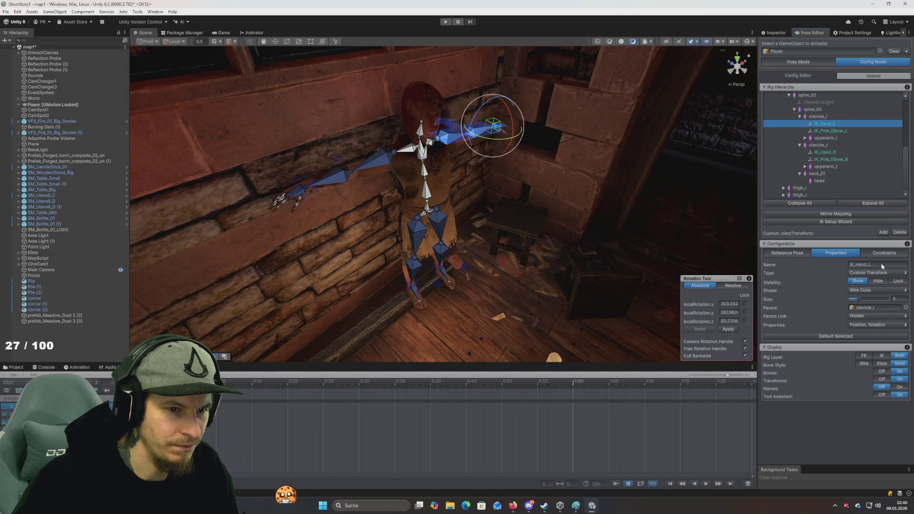
{"action": "left_click", "coordinate": [906, 308]}
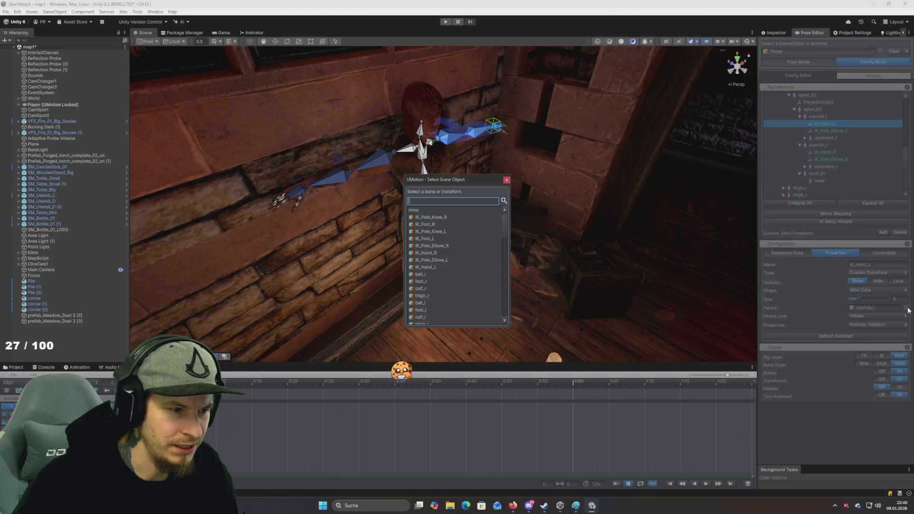
{"action": "scroll", "coordinate": [475, 262], "scroll_direction": "down", "scroll_amount": 10}
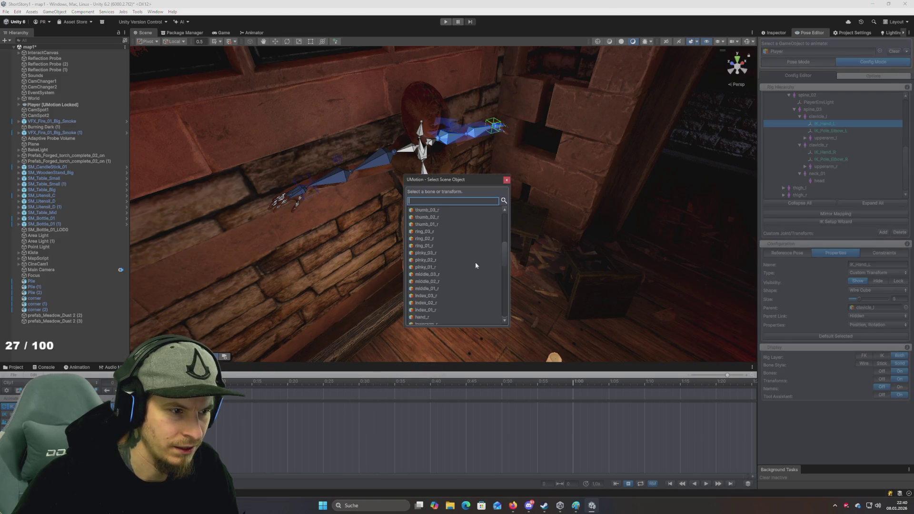
{"action": "double_click", "coordinate": [422, 321]}
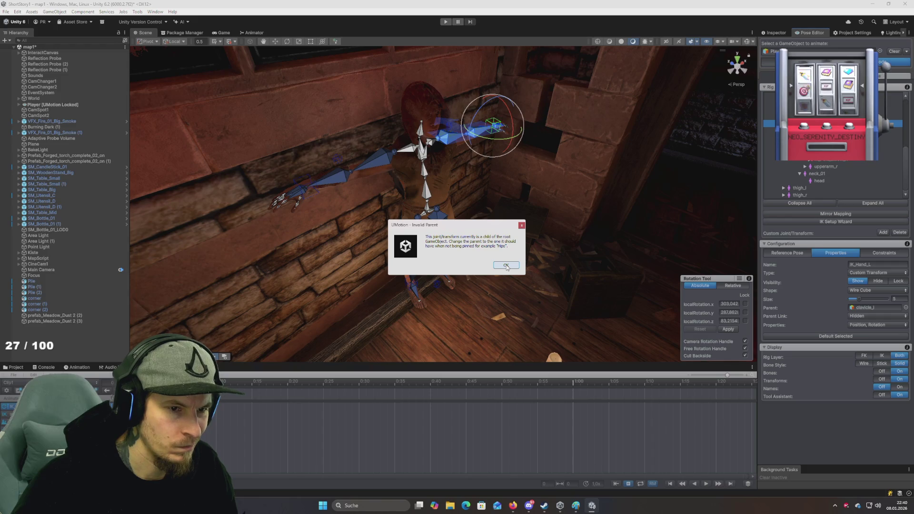
{"action": "left_click", "coordinate": [506, 266]}
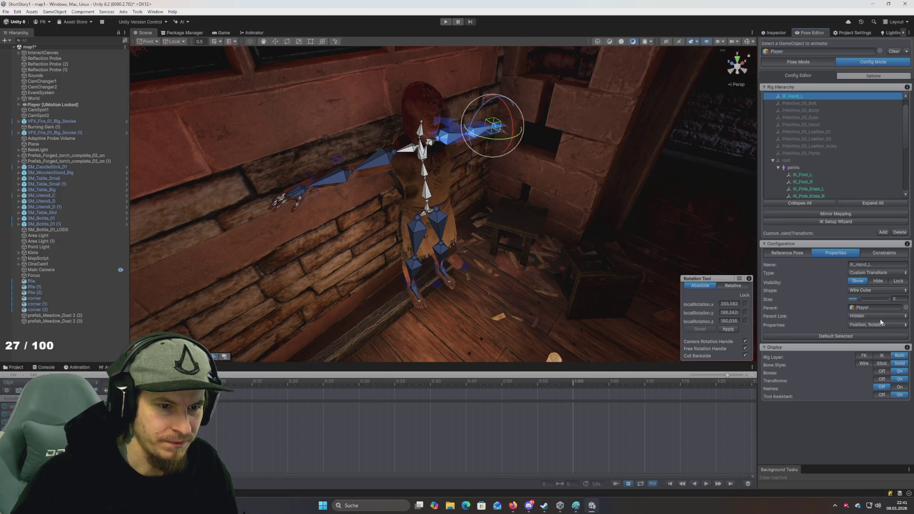
Step: Return to the Constraints view and select IK_Hand_R in the Rig Hierarchy
{"action": "left_click", "coordinate": [885, 254]}
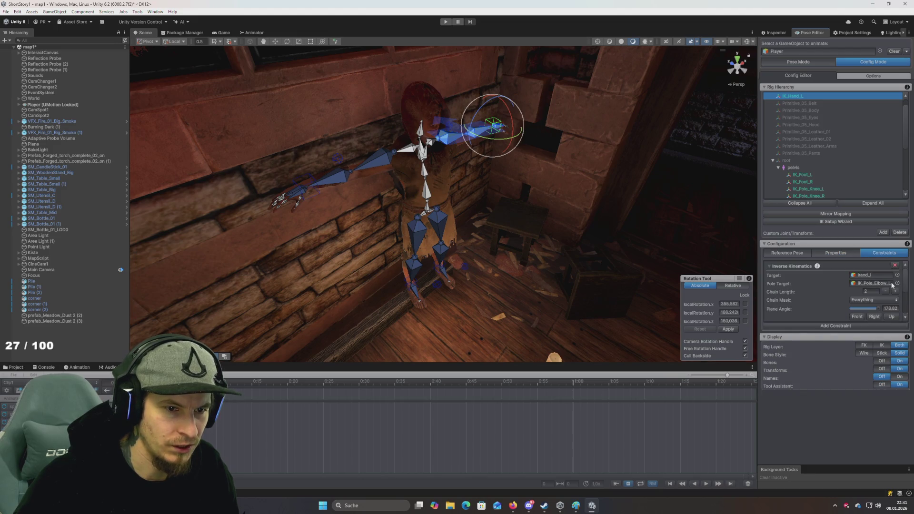
{"action": "scroll", "coordinate": [880, 275], "scroll_direction": "down", "scroll_amount": 2}
{"action": "scroll", "coordinate": [822, 163], "scroll_direction": "down", "scroll_amount": 5}
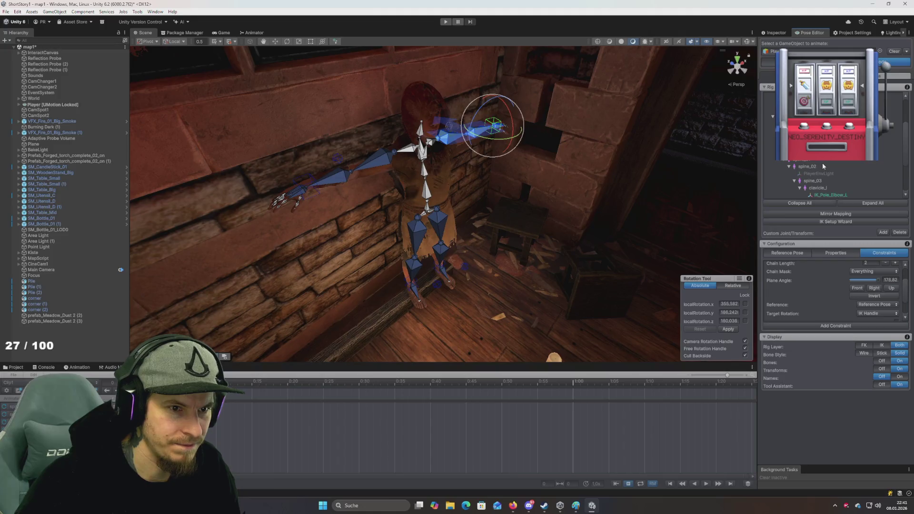
{"action": "scroll", "coordinate": [822, 163], "scroll_direction": "down", "scroll_amount": 3}
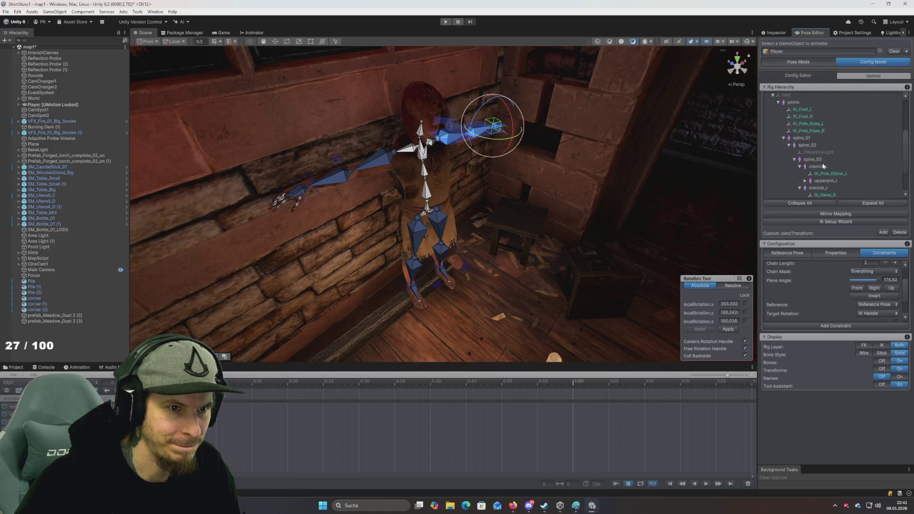
{"action": "left_click", "coordinate": [830, 173]}
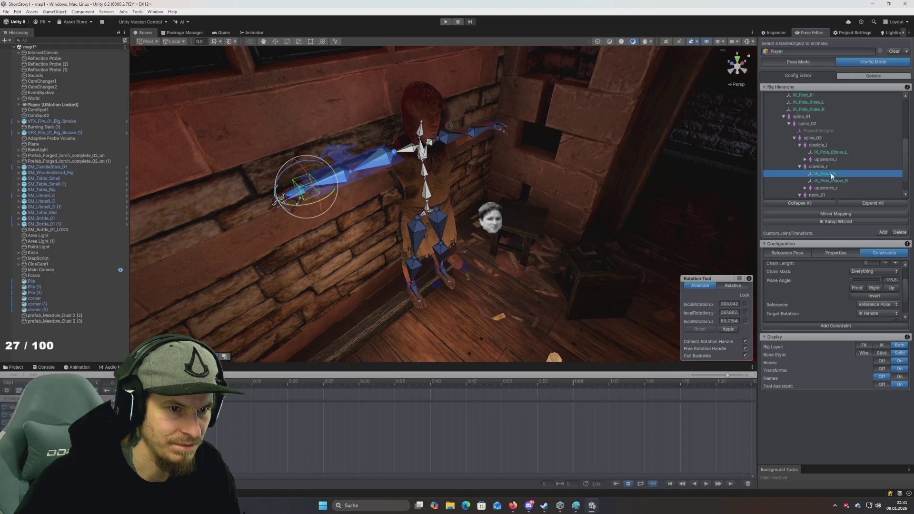
Step: Parent IK_Hand_R to Player and accept the invalid parent warning
{"action": "left_click", "coordinate": [842, 254]}
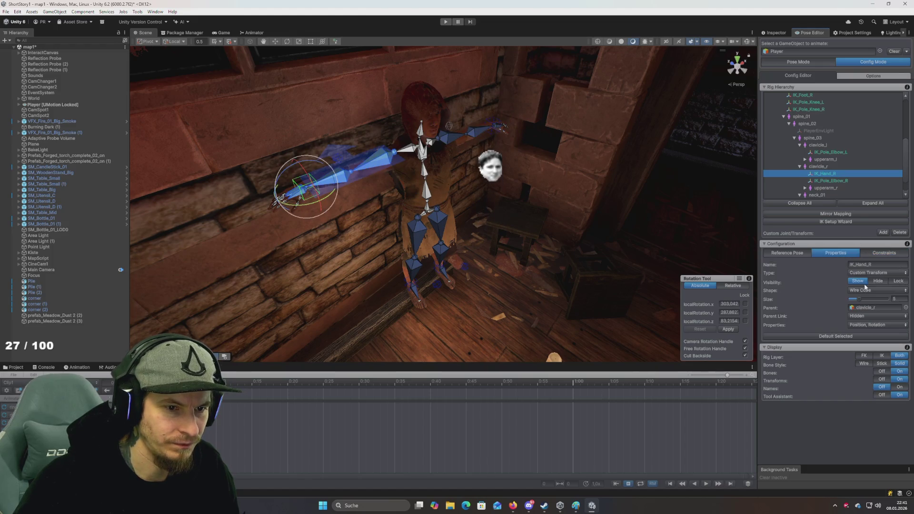
{"action": "left_click", "coordinate": [905, 308]}
{"action": "scroll", "coordinate": [452, 286], "scroll_direction": "down", "scroll_amount": 10}
{"action": "left_click", "coordinate": [448, 321]}
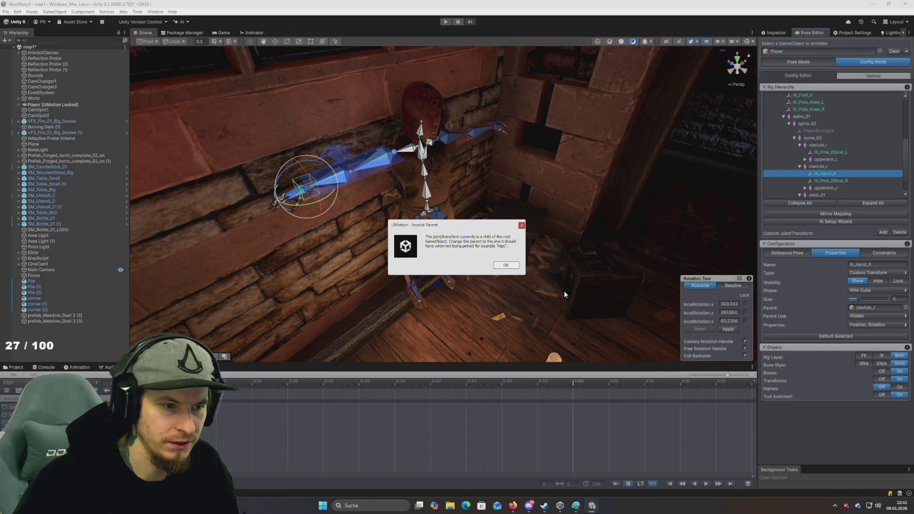
{"action": "left_click", "coordinate": [506, 265]}
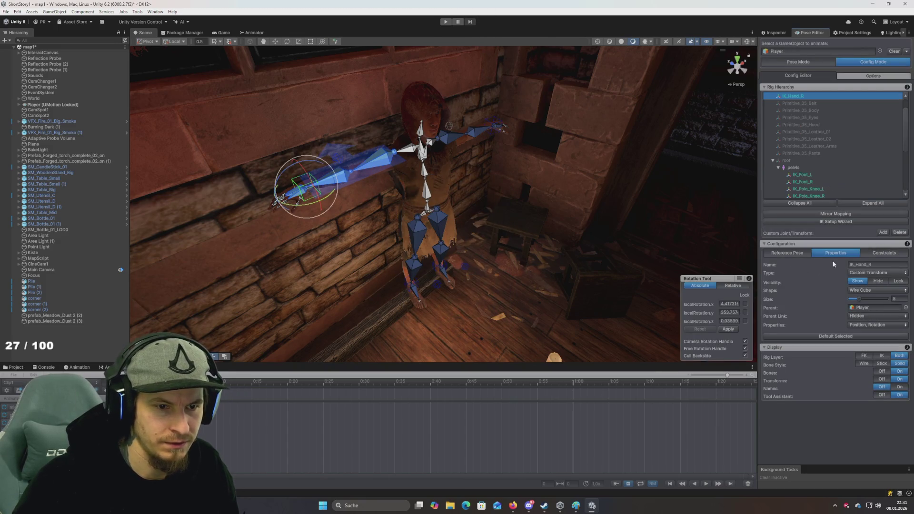
Step: Set IK_Hand_R's Pole Target to None and delete its Child Of constraint
{"action": "left_click", "coordinate": [875, 253]}
{"action": "scroll", "coordinate": [829, 281], "scroll_direction": "up", "scroll_amount": 2}
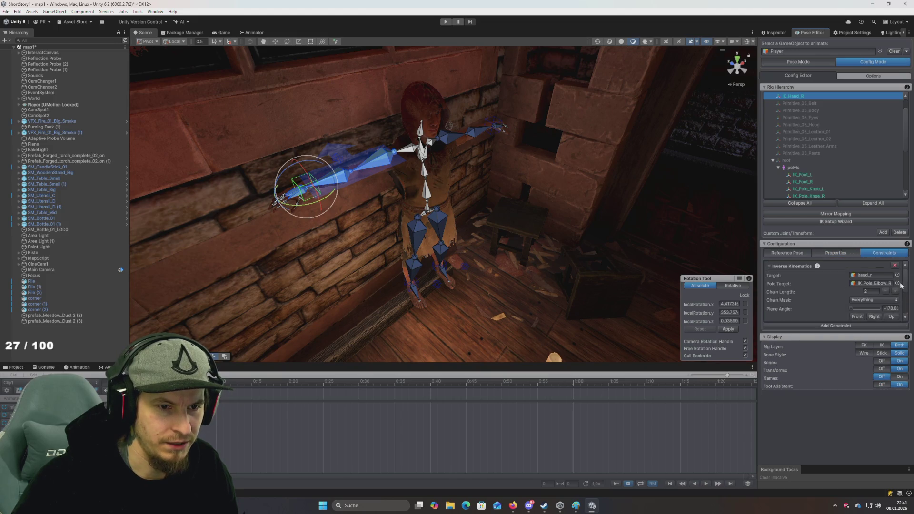
{"action": "left_click", "coordinate": [898, 284]}
{"action": "double_click", "coordinate": [426, 212]}
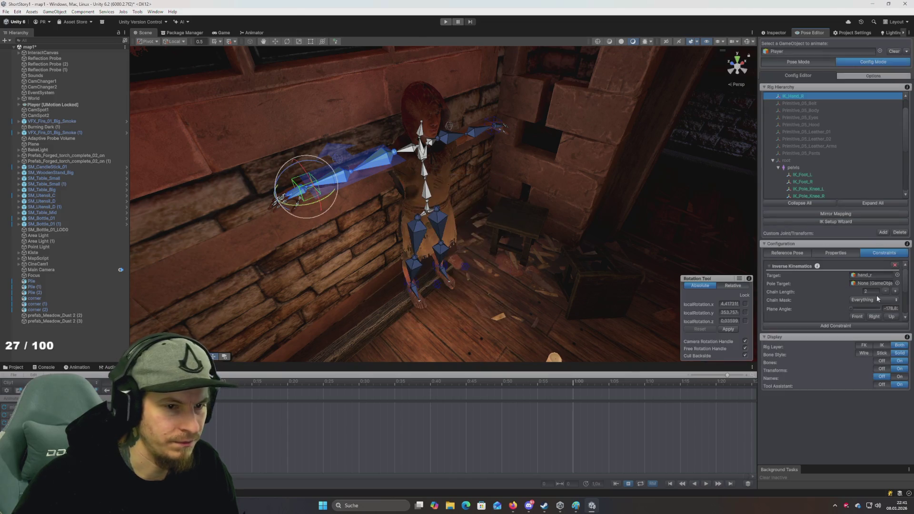
{"action": "scroll", "coordinate": [829, 297], "scroll_direction": "down", "scroll_amount": 3}
{"action": "scroll", "coordinate": [831, 301], "scroll_direction": "down", "scroll_amount": 3}
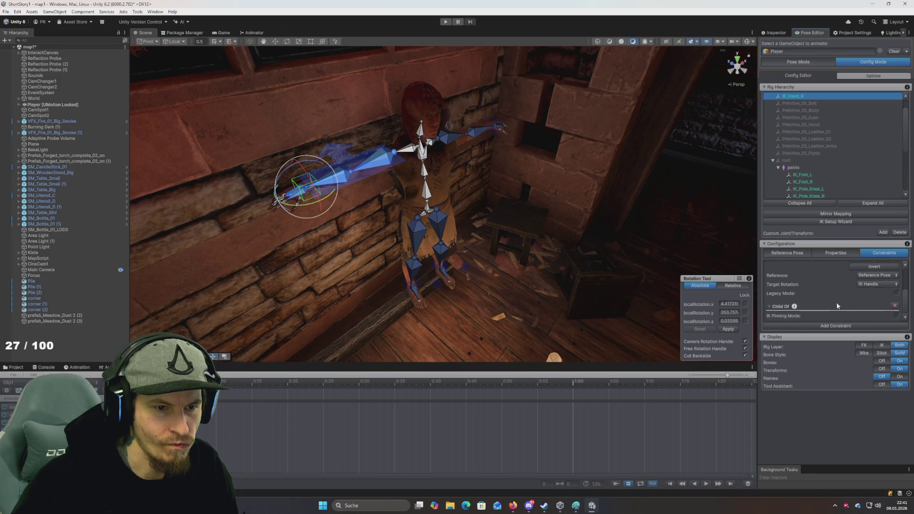
{"action": "left_click", "coordinate": [894, 307]}
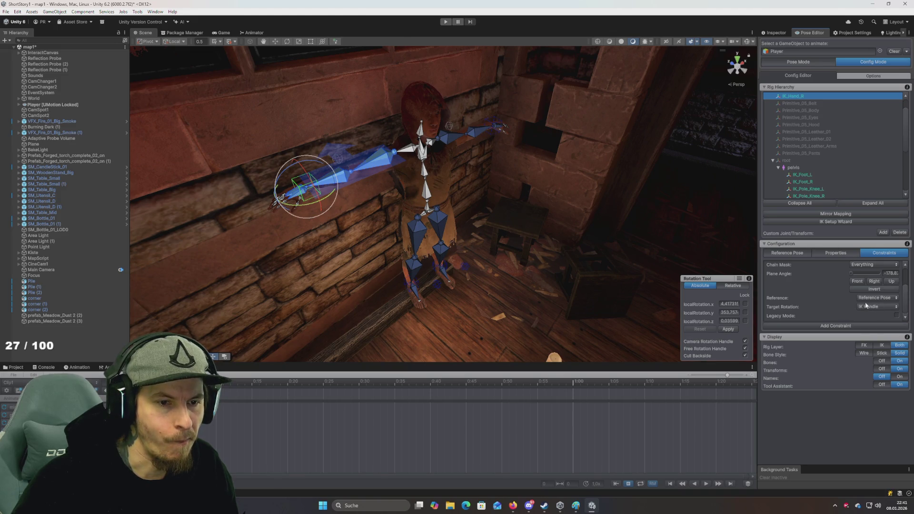
{"action": "scroll", "coordinate": [848, 295], "scroll_direction": "up", "scroll_amount": 2}
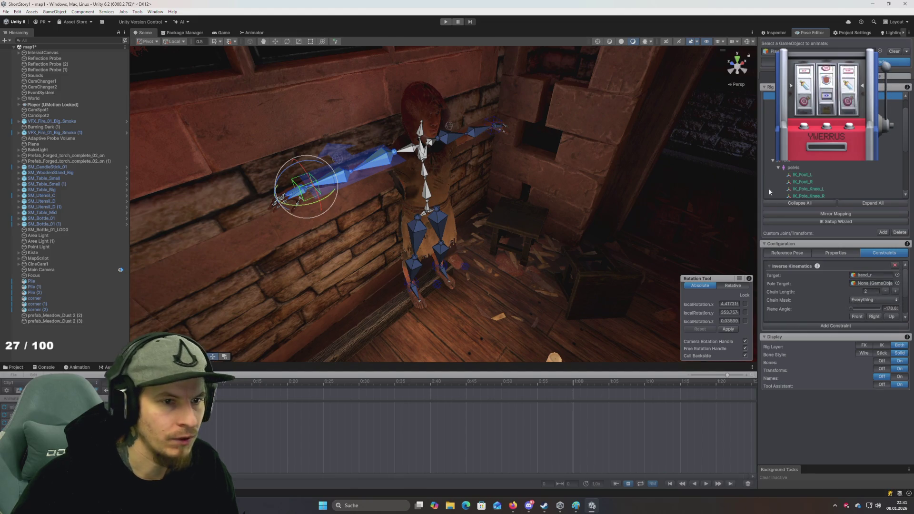
{"action": "scroll", "coordinate": [768, 188], "scroll_direction": "up", "scroll_amount": 1}
{"action": "scroll", "coordinate": [828, 292], "scroll_direction": "down", "scroll_amount": 2}
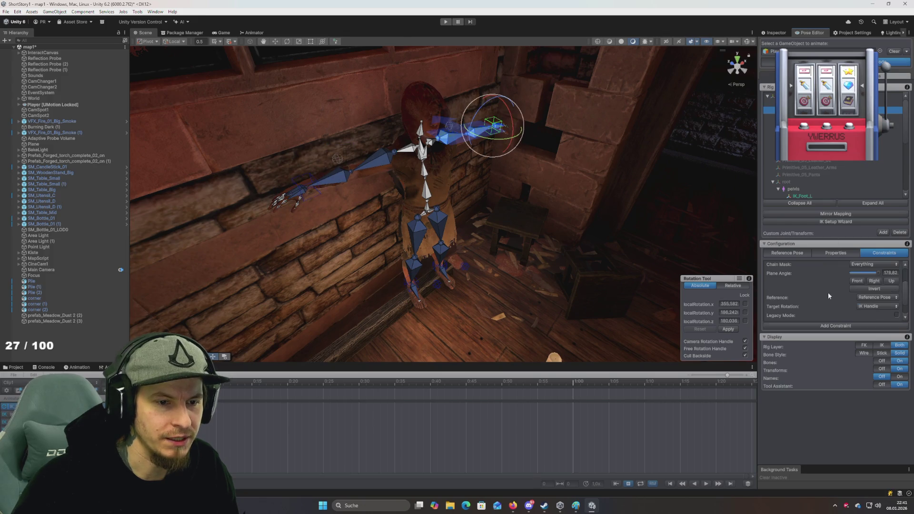
{"action": "scroll", "coordinate": [894, 308], "scroll_direction": "up", "scroll_amount": 1}
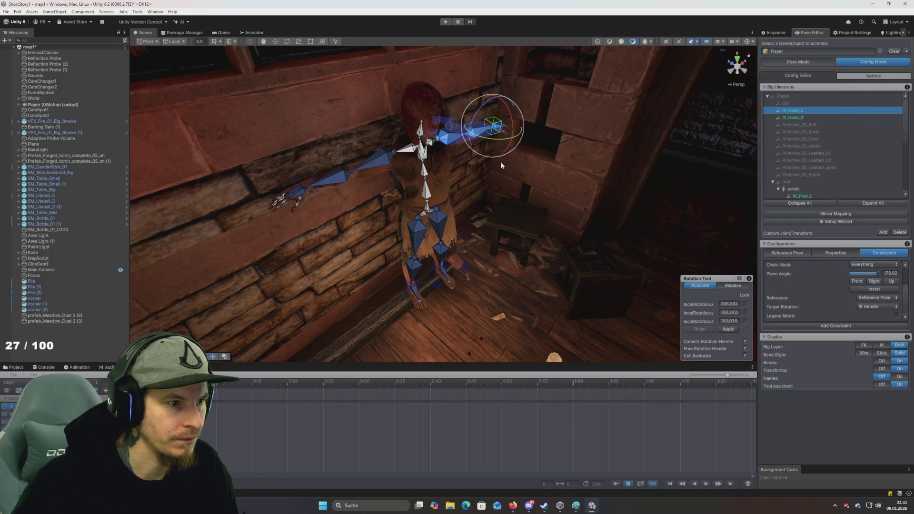
Step: Select IK_Foot_L and IK_Foot_R and parent both to Player, accepting the warning
{"action": "left_click_drag", "start_coordinate": [450, 187], "coordinate": [451, 114]}
{"action": "scroll", "coordinate": [799, 161], "scroll_direction": "down", "scroll_amount": 4}
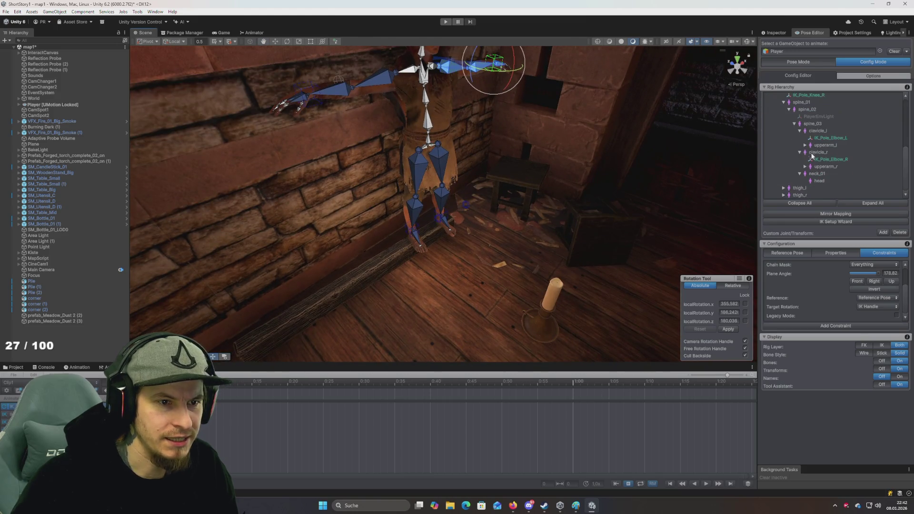
{"action": "left_click", "coordinate": [801, 118]}
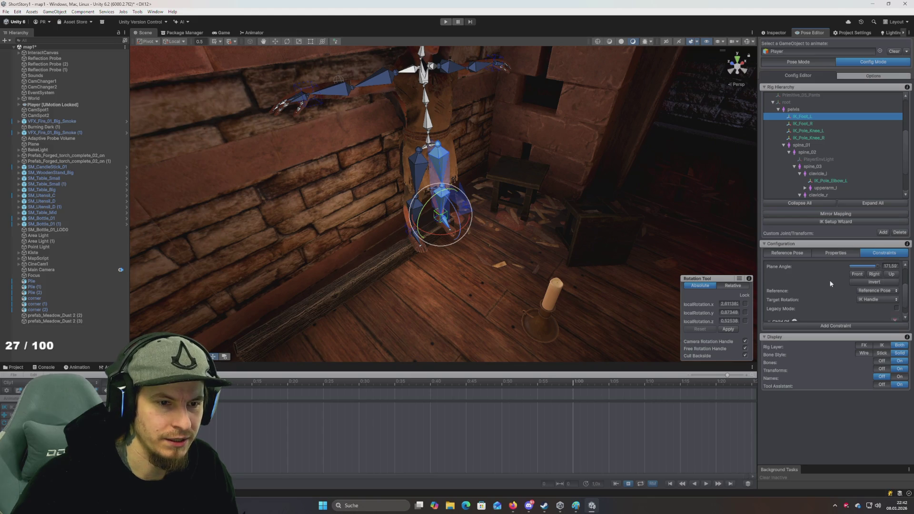
{"action": "left_click", "coordinate": [842, 253]}
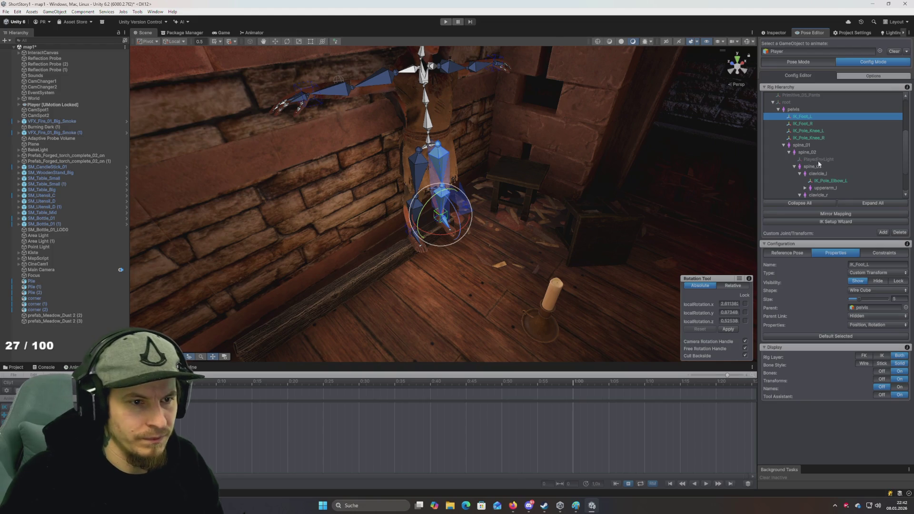
{"action": "left_click", "coordinate": [804, 124], "text": "ctrl"}
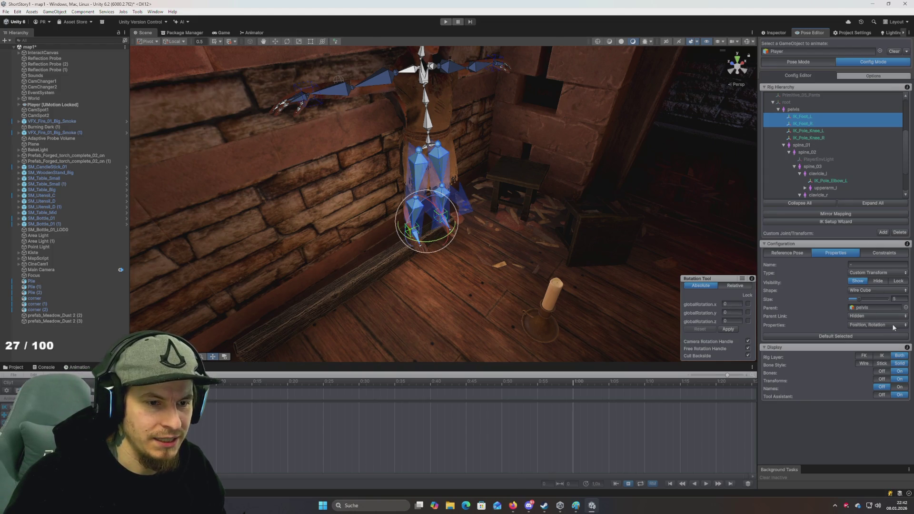
{"action": "left_click", "coordinate": [905, 308]}
{"action": "scroll", "coordinate": [446, 270], "scroll_direction": "down", "scroll_amount": 10}
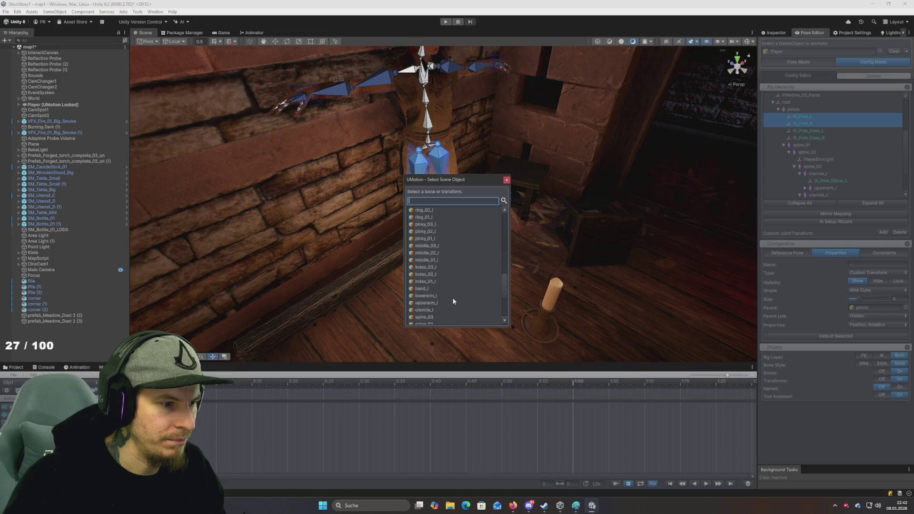
{"action": "double_click", "coordinate": [441, 323]}
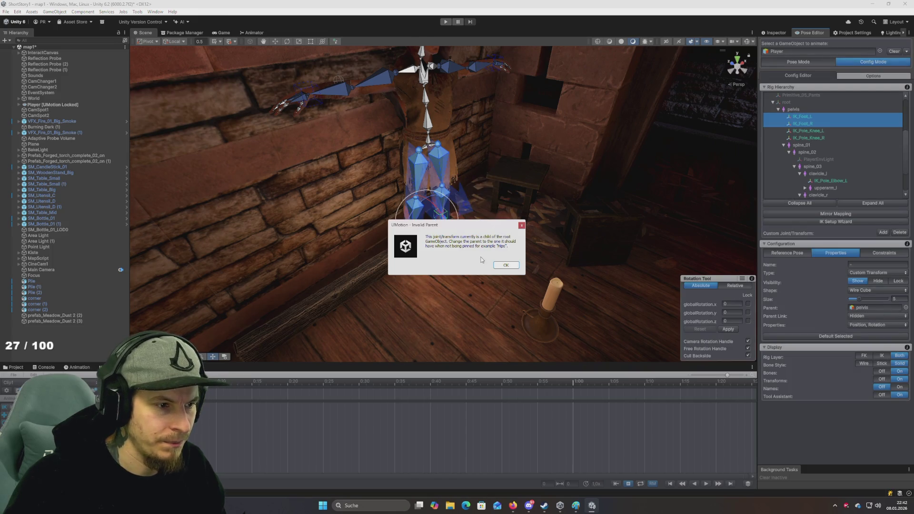
{"action": "left_click", "coordinate": [503, 265]}
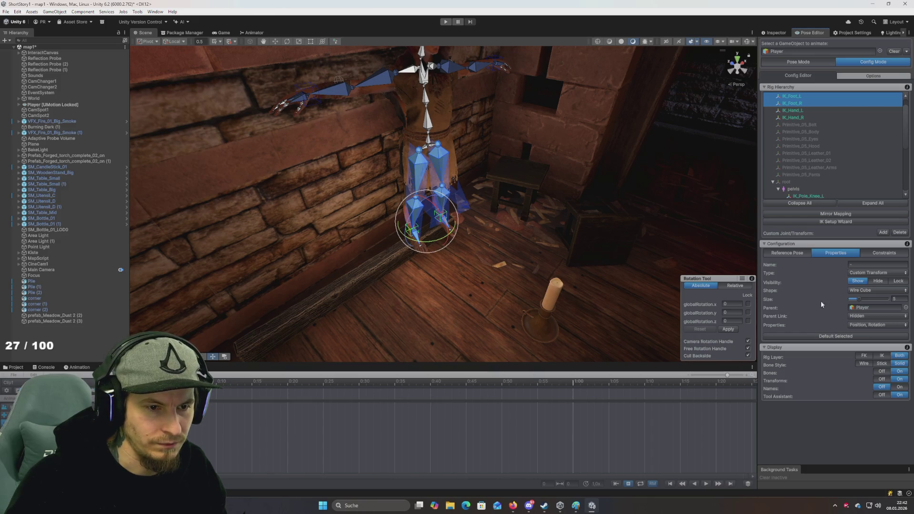
Step: Set the foot handles' Pole Target to None
{"action": "left_click", "coordinate": [883, 253]}
{"action": "scroll", "coordinate": [823, 296], "scroll_direction": "up", "scroll_amount": 5}
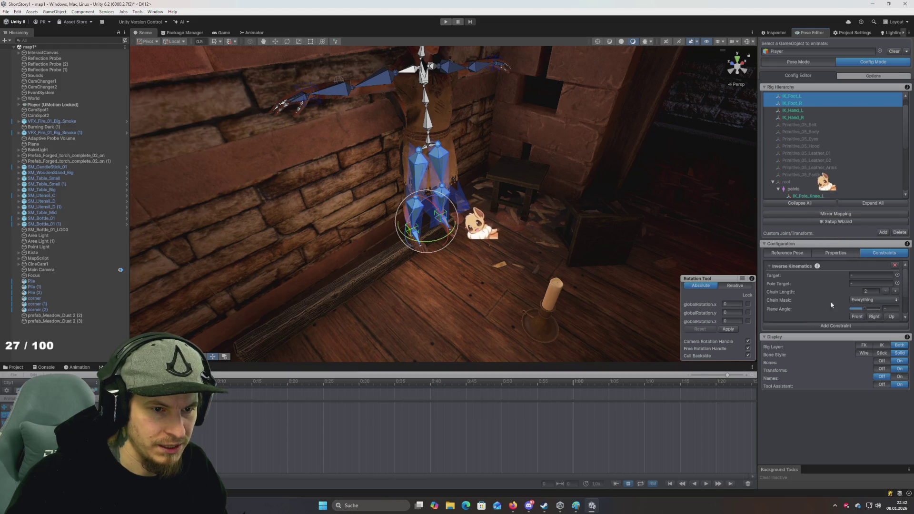
{"action": "left_click", "coordinate": [897, 275]}
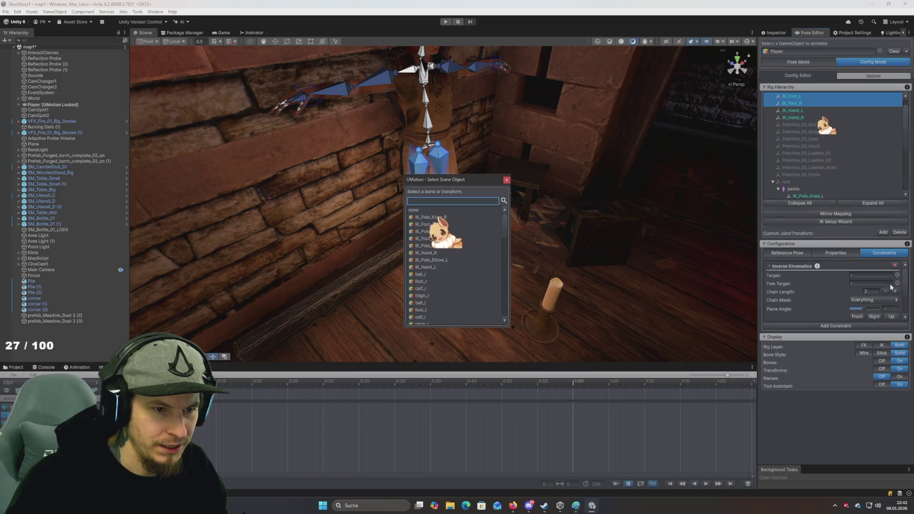
{"action": "left_click", "coordinate": [427, 210]}
Step: Frame the foot handles with F and switch UMotion back to Pose Mode
{"action": "left_click_drag", "start_coordinate": [619, 263], "coordinate": [474, 225]}
{"action": "mouse_move", "coordinate": [606, 235]}
{"action": "left_mouse_down"}
{"action": "mouse_move", "coordinate": [551, 249]}
{"action": "mouse_move", "coordinate": [478, 219]}
{"action": "left_mouse_up"}
{"action": "left_click_drag", "start_coordinate": [541, 212], "coordinate": [531, 225]}
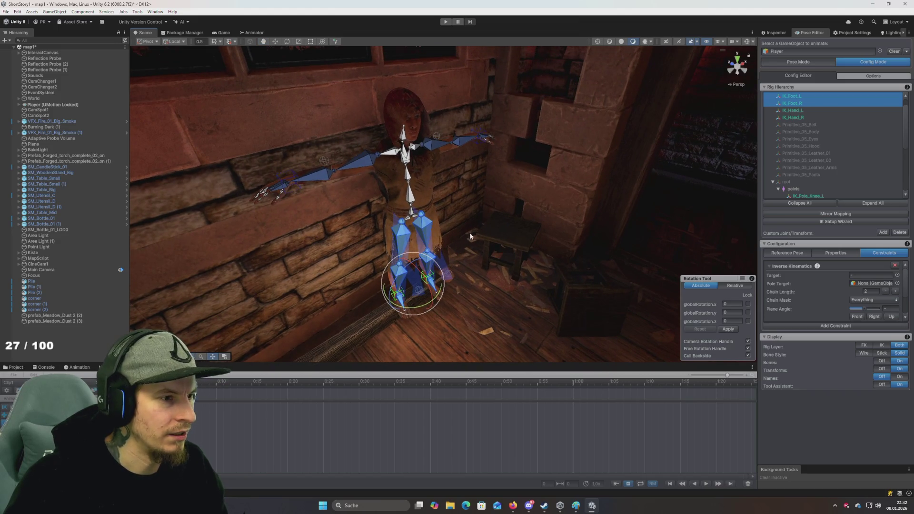
{"action": "left_click_drag", "start_coordinate": [498, 182], "coordinate": [489, 178]}
{"action": "left_click", "coordinate": [448, 293]}
{"action": "key", "text": "f"}
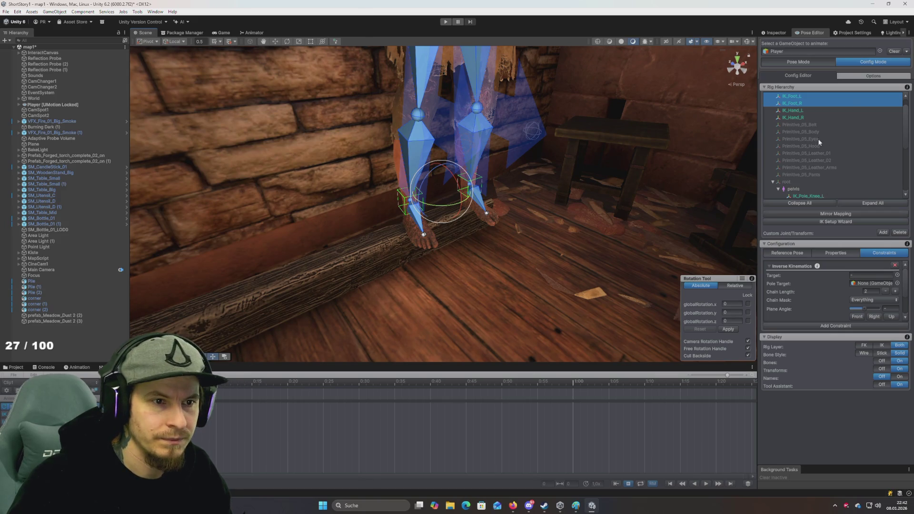
{"action": "left_click", "coordinate": [801, 63]}
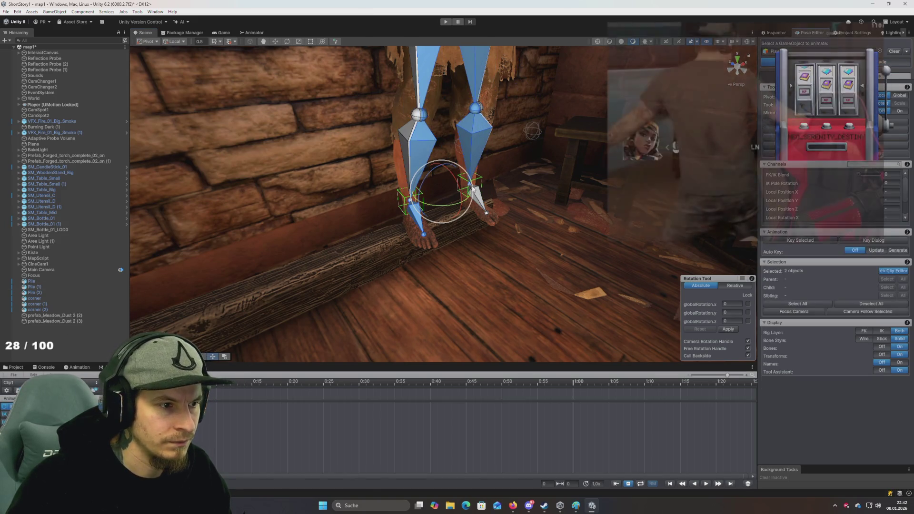
Step: Show only the IK rig layer, switch to Move, and test-move then undo IK_Foot_L
{"action": "left_click", "coordinate": [476, 184]}
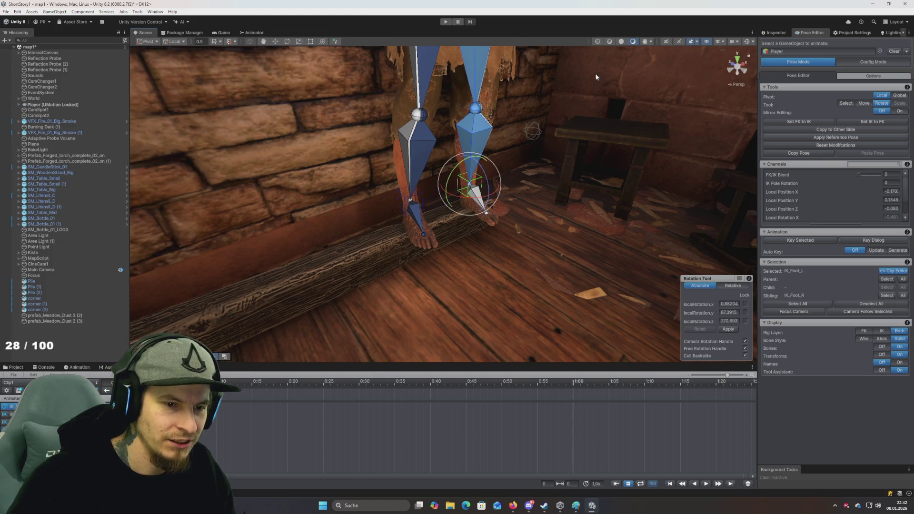
{"action": "left_click", "coordinate": [882, 331]}
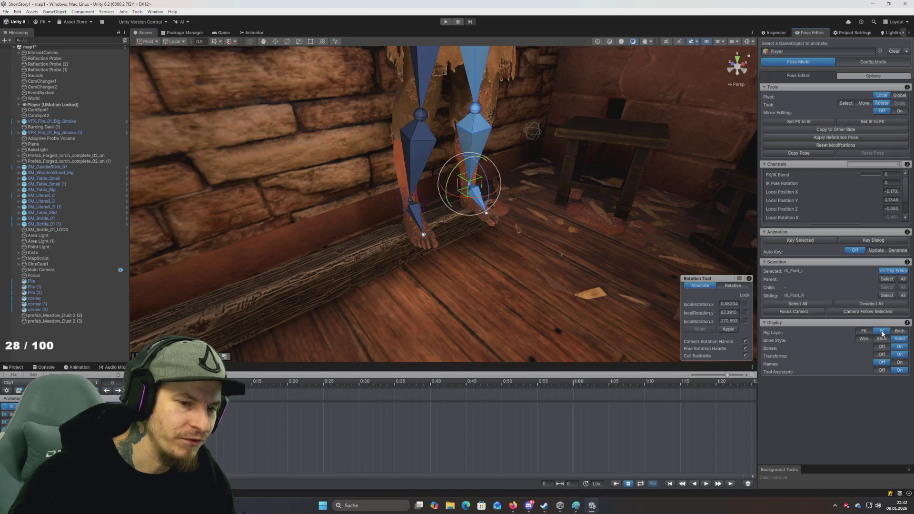
{"action": "mouse_move", "coordinate": [539, 204]}
{"action": "left_mouse_down"}
{"action": "mouse_move", "coordinate": [530, 253]}
{"action": "mouse_move", "coordinate": [628, 266]}
{"action": "mouse_move", "coordinate": [473, 276]}
{"action": "mouse_move", "coordinate": [497, 280]}
{"action": "mouse_move", "coordinate": [447, 269]}
{"action": "mouse_move", "coordinate": [453, 259]}
{"action": "mouse_move", "coordinate": [440, 286]}
{"action": "mouse_move", "coordinate": [438, 255]}
{"action": "mouse_move", "coordinate": [527, 258]}
{"action": "left_mouse_up"}
{"action": "key", "text": "w"}
{"action": "key", "text": "ctrl+z"}
Step: Test-move and undo IK_Hand_L, then drag IK_Hand_R down toward the hip
{"action": "scroll", "coordinate": [507, 210], "scroll_direction": "down", "scroll_amount": 5}
{"action": "left_click", "coordinate": [548, 143]}
{"action": "mouse_move", "coordinate": [537, 147]}
{"action": "left_mouse_down"}
{"action": "mouse_move", "coordinate": [539, 187]}
{"action": "mouse_move", "coordinate": [443, 224]}
{"action": "mouse_move", "coordinate": [460, 235]}
{"action": "left_mouse_up"}
{"action": "key", "text": "ctrl+z"}
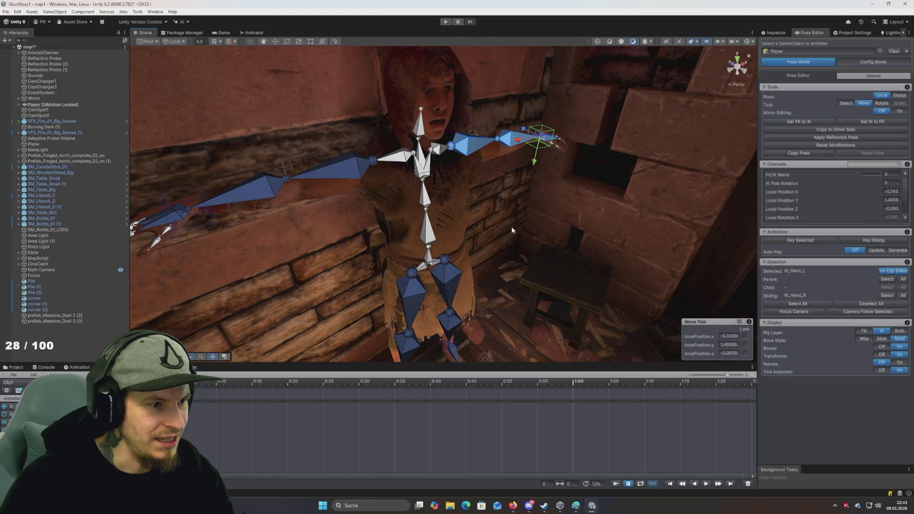
{"action": "mouse_move", "coordinate": [323, 207]}
{"action": "left_mouse_down"}
{"action": "mouse_move", "coordinate": [304, 203]}
{"action": "mouse_move", "coordinate": [319, 215]}
{"action": "left_mouse_up"}
{"action": "left_click", "coordinate": [283, 197]}
{"action": "left_click_drag", "start_coordinate": [385, 240], "coordinate": [520, 258]}
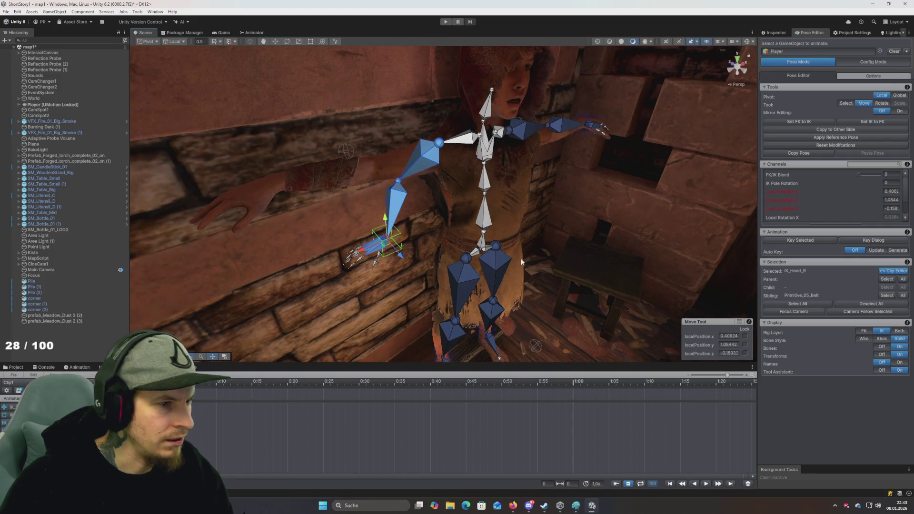
Step: Reposition IK_Hand_R and IK_Hand_L, lowering and stretching the arms
{"action": "key", "text": "ctrl+z"}
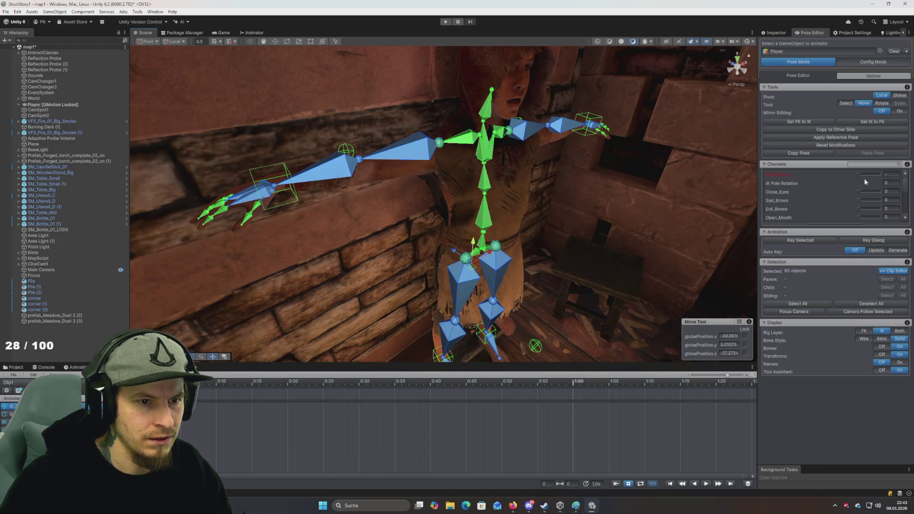
{"action": "left_click", "coordinate": [339, 207]}
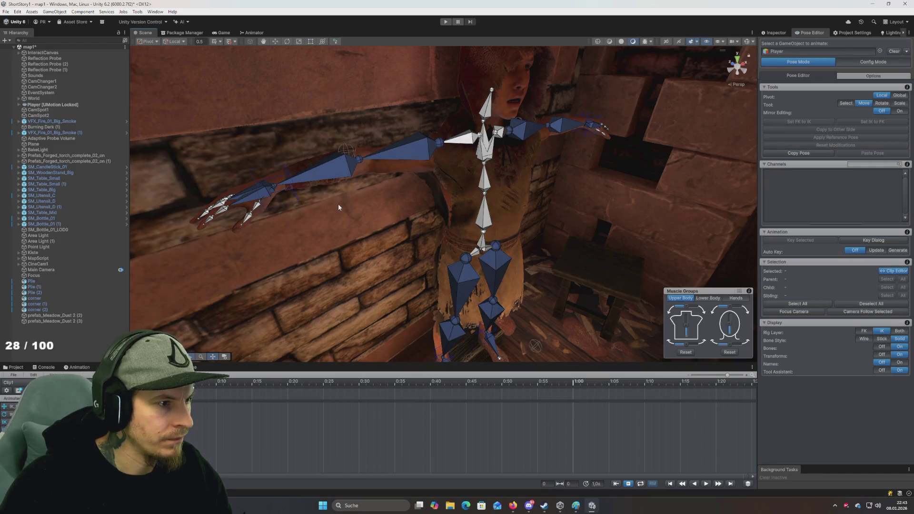
{"action": "left_click", "coordinate": [278, 192]}
{"action": "mouse_move", "coordinate": [279, 194]}
{"action": "left_mouse_down"}
{"action": "mouse_move", "coordinate": [376, 243]}
{"action": "mouse_move", "coordinate": [315, 231]}
{"action": "mouse_move", "coordinate": [328, 202]}
{"action": "mouse_move", "coordinate": [275, 193]}
{"action": "left_mouse_up"}
{"action": "left_click", "coordinate": [596, 126]}
{"action": "mouse_move", "coordinate": [596, 126]}
{"action": "left_mouse_down"}
{"action": "mouse_move", "coordinate": [551, 187]}
{"action": "mouse_move", "coordinate": [602, 75]}
{"action": "mouse_move", "coordinate": [317, 122]}
{"action": "mouse_move", "coordinate": [671, 291]}
{"action": "mouse_move", "coordinate": [633, 267]}
{"action": "mouse_move", "coordinate": [581, 261]}
{"action": "mouse_move", "coordinate": [484, 307]}
{"action": "mouse_move", "coordinate": [607, 267]}
{"action": "mouse_move", "coordinate": [556, 231]}
{"action": "mouse_move", "coordinate": [576, 231]}
{"action": "mouse_move", "coordinate": [574, 203]}
{"action": "mouse_move", "coordinate": [329, 123]}
{"action": "mouse_move", "coordinate": [269, 257]}
{"action": "mouse_move", "coordinate": [423, 95]}
{"action": "left_mouse_up"}
{"action": "mouse_move", "coordinate": [343, 72]}
{"action": "left_mouse_down"}
{"action": "mouse_move", "coordinate": [413, 208]}
{"action": "mouse_move", "coordinate": [419, 194]}
{"action": "mouse_move", "coordinate": [561, 194]}
{"action": "mouse_move", "coordinate": [574, 220]}
{"action": "mouse_move", "coordinate": [526, 302]}
{"action": "mouse_move", "coordinate": [546, 135]}
{"action": "left_mouse_up"}
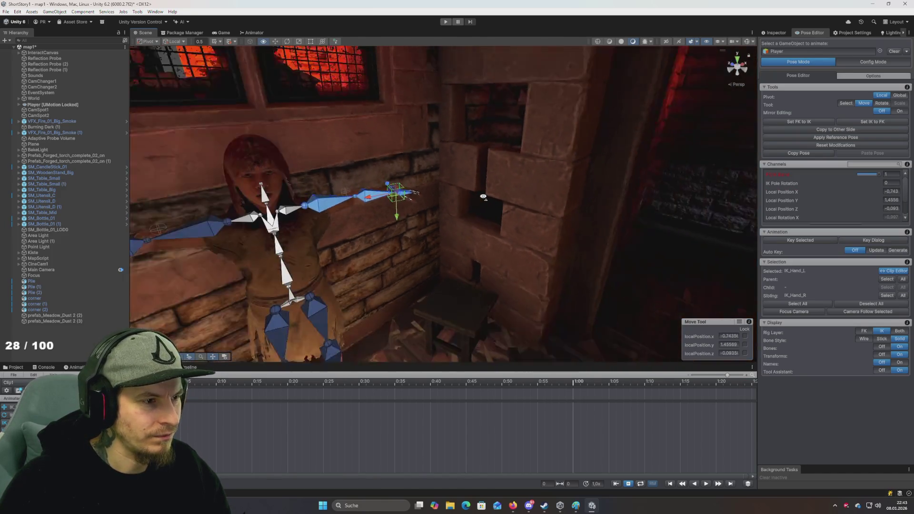
Step: Deselect the hand handles and start a clip import, raising the unapplied-pose warning
{"action": "mouse_move", "coordinate": [500, 209]}
{"action": "left_mouse_down"}
{"action": "mouse_move", "coordinate": [537, 211]}
{"action": "mouse_move", "coordinate": [475, 208]}
{"action": "left_mouse_up"}
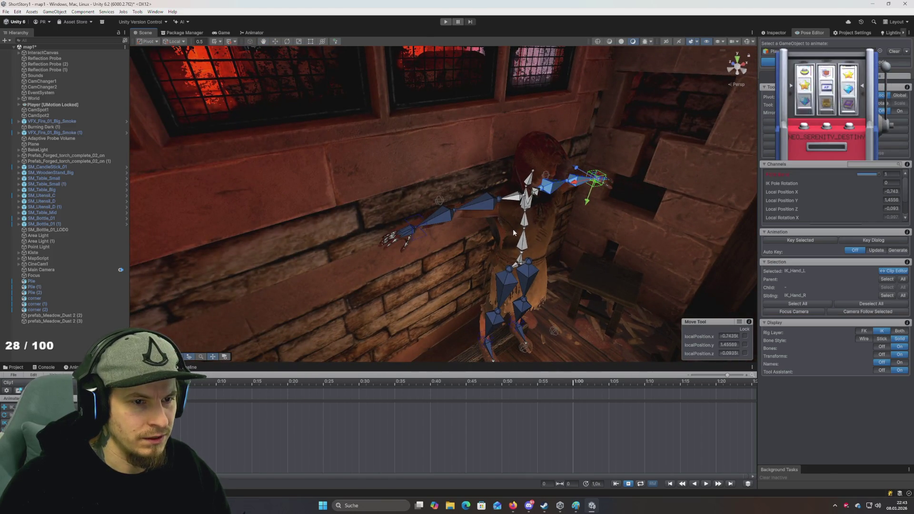
{"action": "left_click_drag", "start_coordinate": [515, 230], "coordinate": [545, 225]}
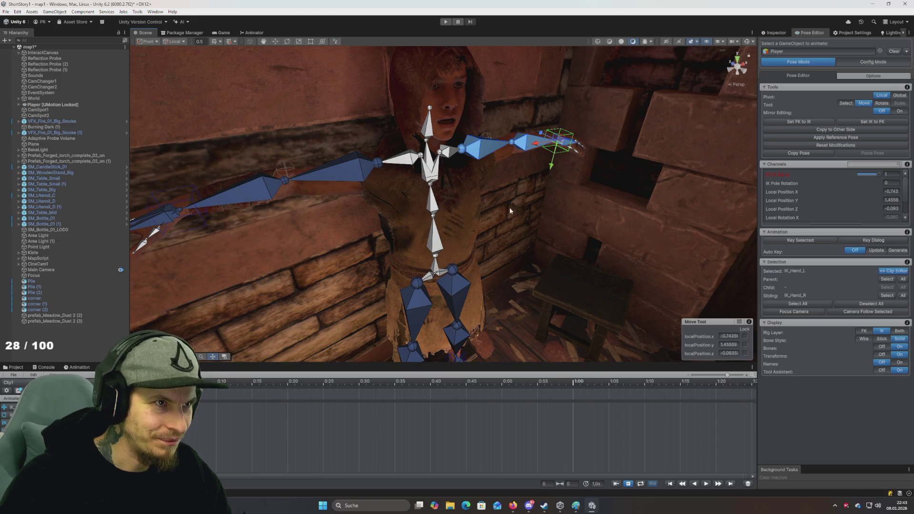
{"action": "scroll", "coordinate": [524, 229], "scroll_direction": "down", "scroll_amount": 5}
{"action": "scroll", "coordinate": [524, 229], "scroll_direction": "up", "scroll_amount": 4}
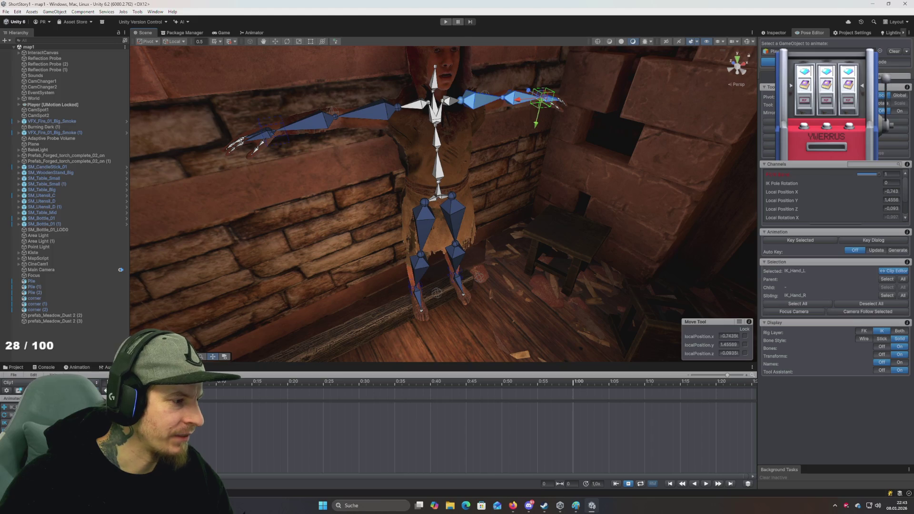
{"action": "key", "text": "ctrl+shift+d"}
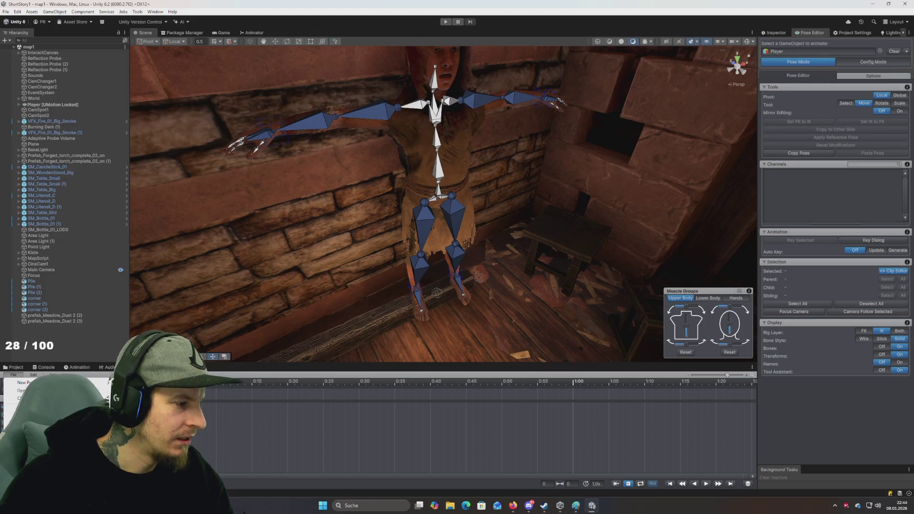
{"action": "left_click", "coordinate": [22, 390]}
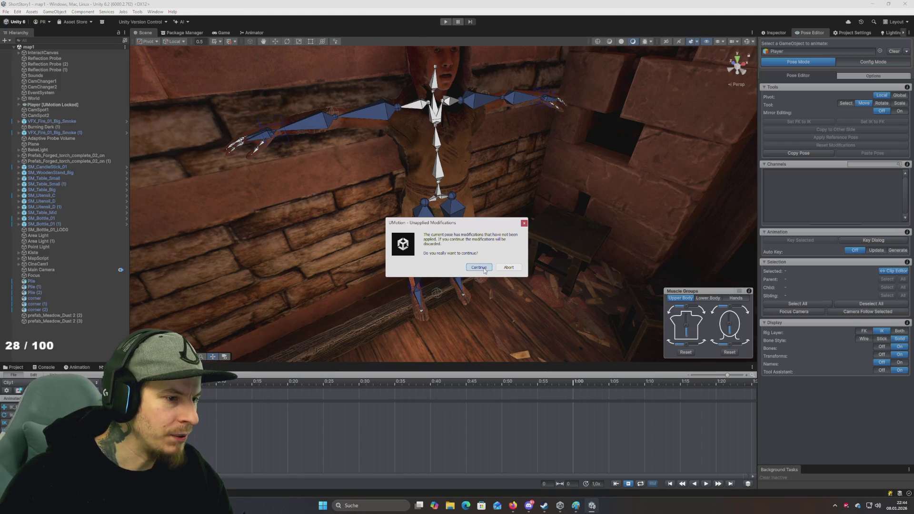
Step: Discard the pose changes and drag SitSad from a 'sitsad' Project search into the import list
{"action": "left_click", "coordinate": [479, 268]}
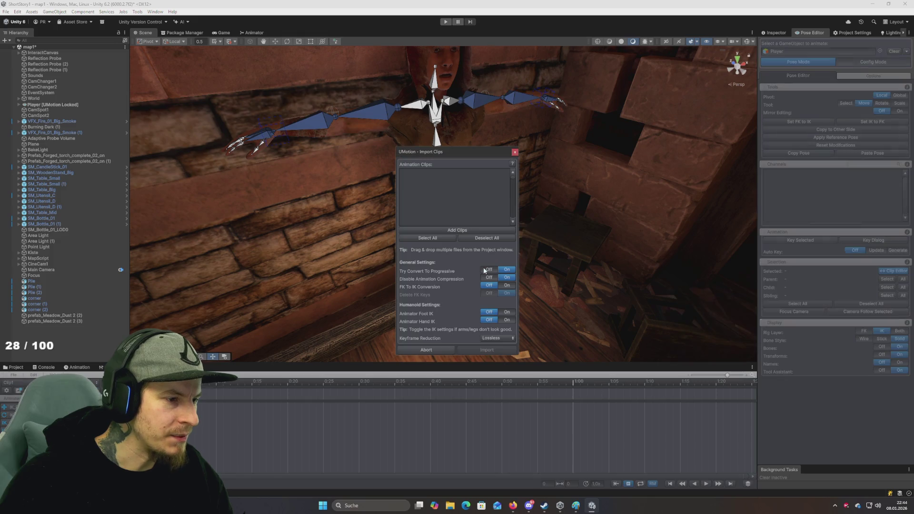
{"action": "left_click", "coordinate": [460, 233]}
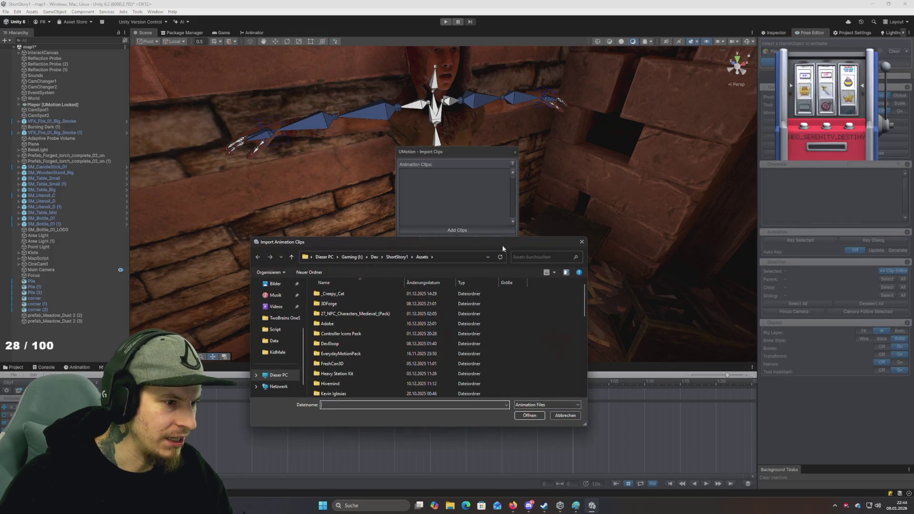
{"action": "double_click", "coordinate": [333, 333]}
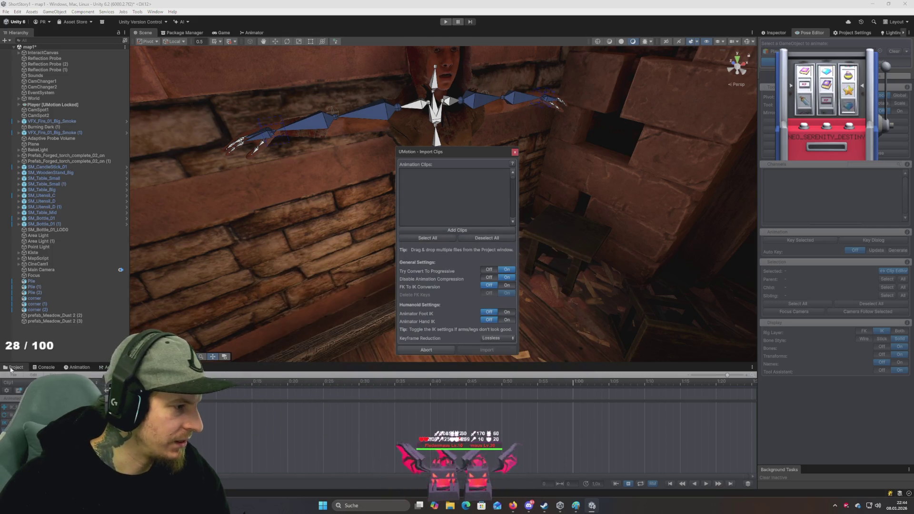
{"action": "left_click", "coordinate": [14, 367]}
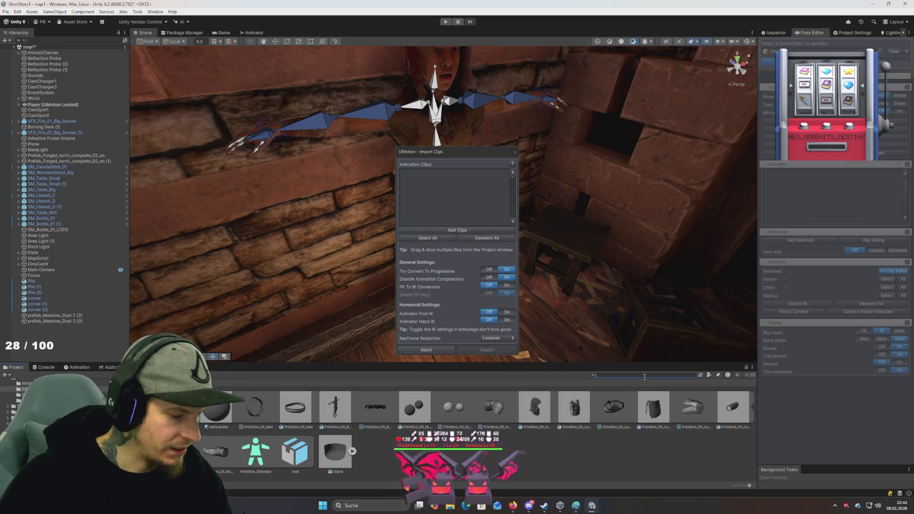
{"action": "left_click", "coordinate": [644, 375]}
{"action": "type", "text": "sitsed"}
{"action": "key", "text": "BackSpace"}
{"action": "key", "text": "BackSpace"}
{"action": "type", "text": "ad"}
{"action": "left_click_drag", "start_coordinate": [143, 395], "coordinate": [437, 202]}
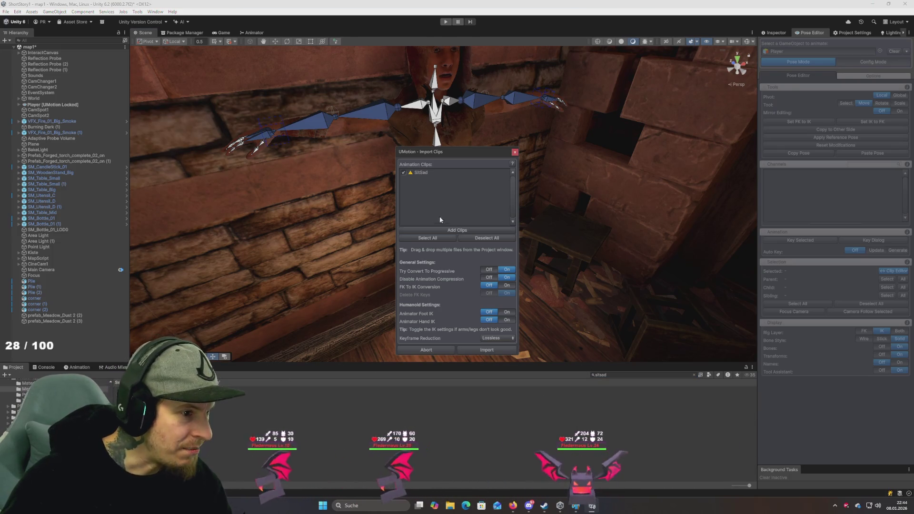
Step: Turn FK To IK Conversion on and Delete FK Keys off
{"action": "mouse_move", "coordinate": [411, 175]}
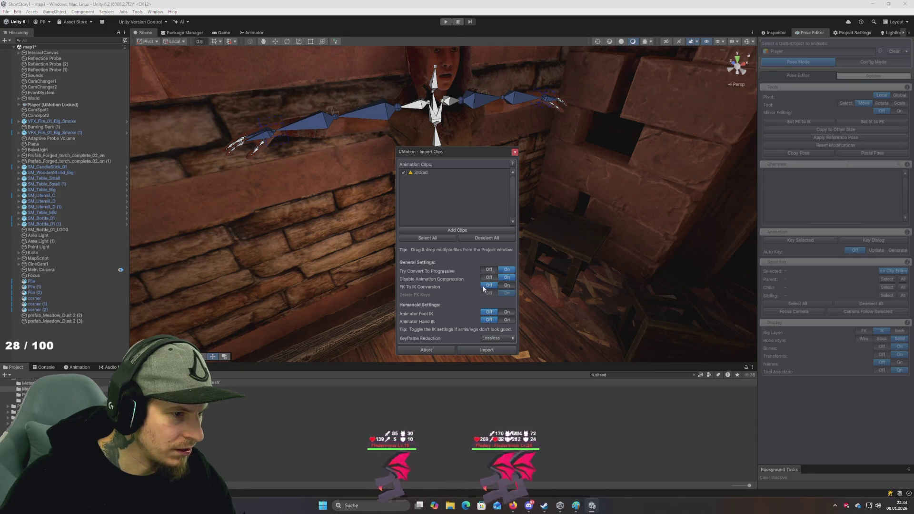
{"action": "mouse_move", "coordinate": [484, 289]}
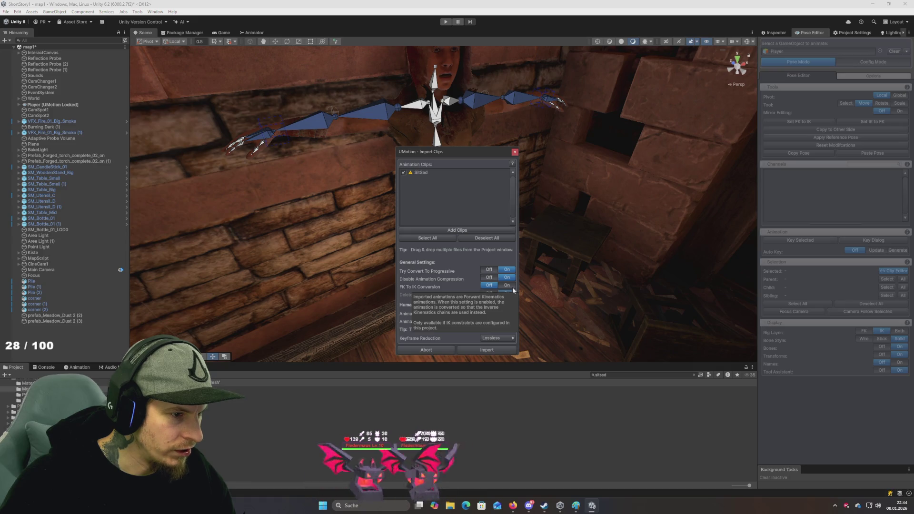
{"action": "left_click", "coordinate": [512, 287]}
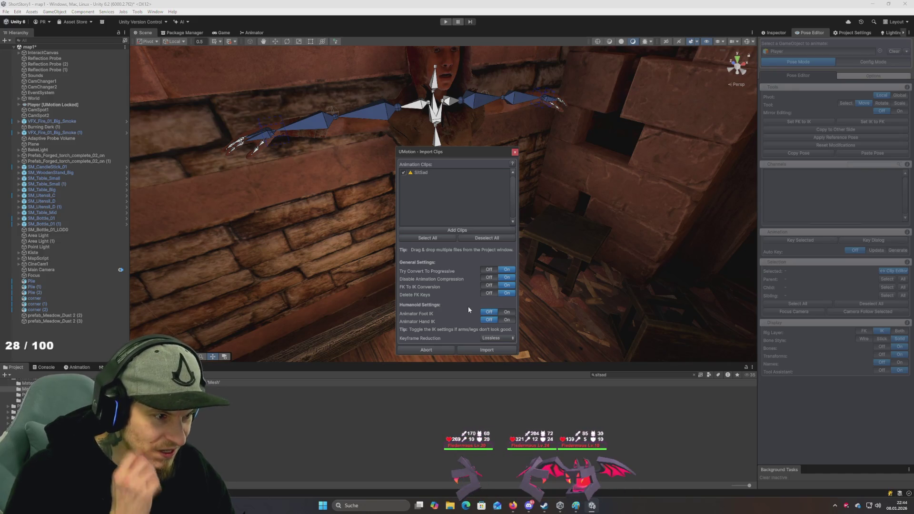
{"action": "left_click", "coordinate": [489, 294]}
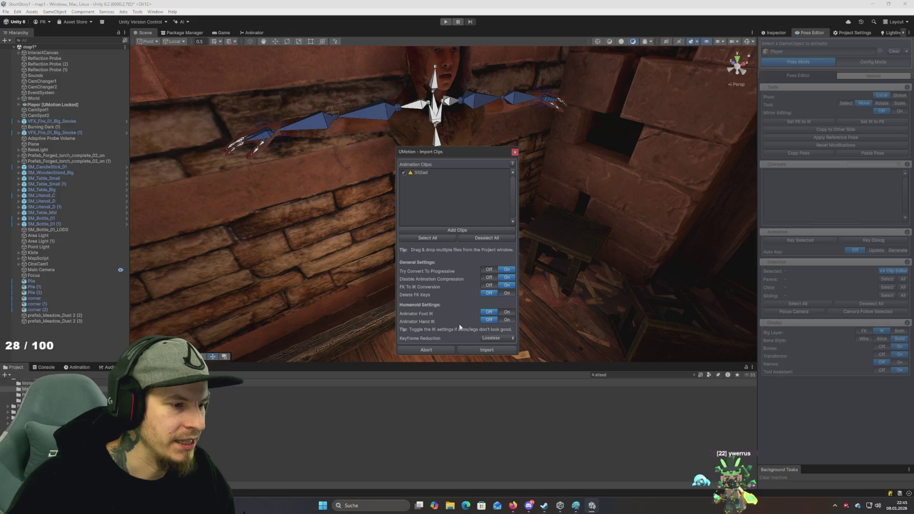
{"action": "left_click", "coordinate": [478, 350]}
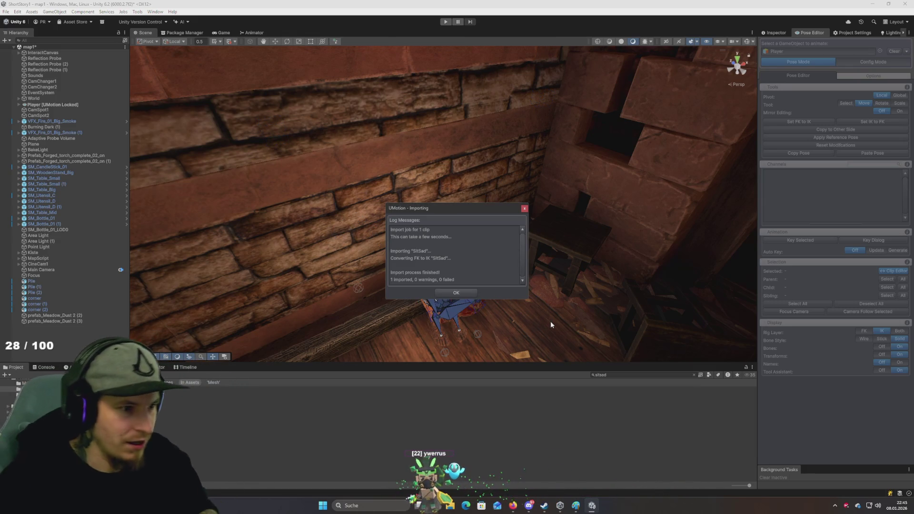
Step: Close the import log once SitSad's keyframes are in the timeline
{"action": "left_click", "coordinate": [456, 293]}
{"action": "scroll", "coordinate": [456, 292], "scroll_direction": "down", "scroll_amount": 3}
{"action": "scroll", "coordinate": [456, 292], "scroll_direction": "up", "scroll_amount": 5}
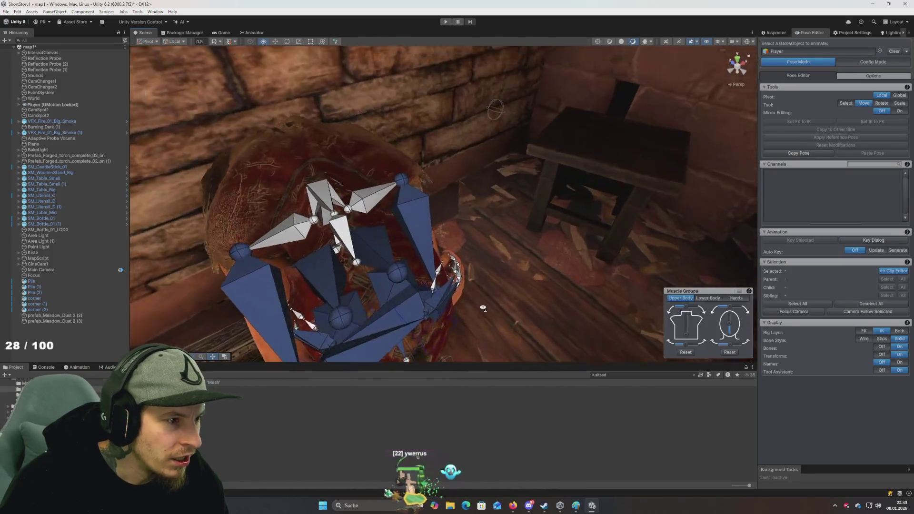
{"action": "scroll", "coordinate": [456, 293], "scroll_direction": "down", "scroll_amount": 4}
{"action": "scroll", "coordinate": [456, 293], "scroll_direction": "up", "scroll_amount": 5}
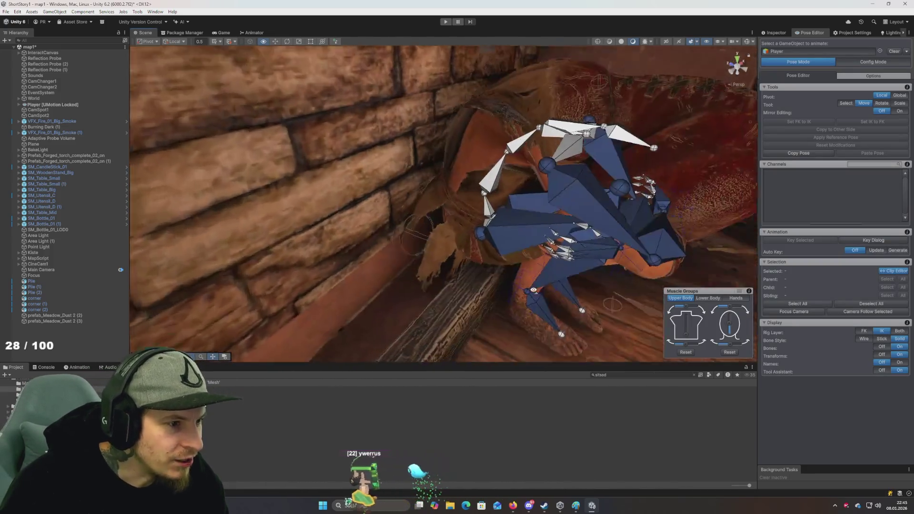
{"action": "scroll", "coordinate": [534, 290], "scroll_direction": "down", "scroll_amount": 4}
{"action": "scroll", "coordinate": [490, 279], "scroll_direction": "up", "scroll_amount": 5}
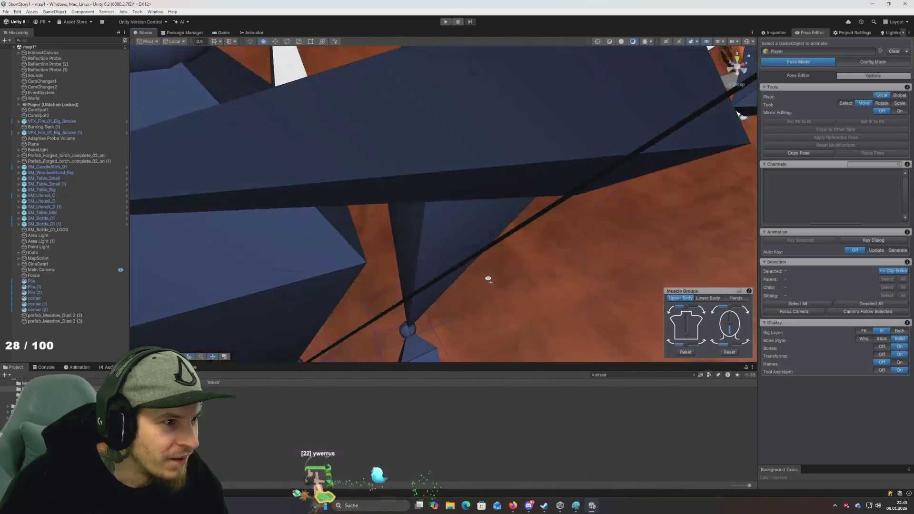
{"action": "scroll", "coordinate": [490, 280], "scroll_direction": "down", "scroll_amount": 5}
{"action": "scroll", "coordinate": [528, 273], "scroll_direction": "up", "scroll_amount": 1}
Step: Frame the seated rig from the front and play the SitSad animation
{"action": "left_click_drag", "start_coordinate": [528, 273], "coordinate": [476, 276]}
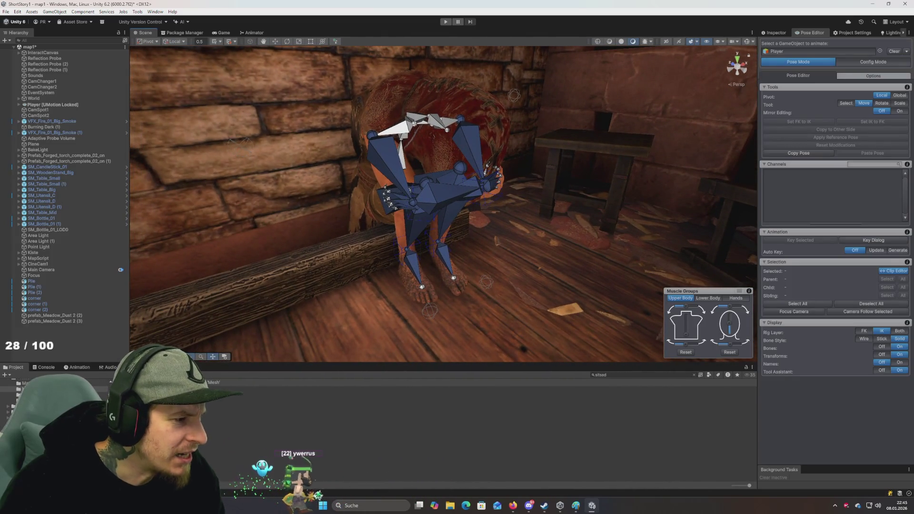
{"action": "scroll", "coordinate": [260, 310], "scroll_direction": "down", "scroll_amount": 5}
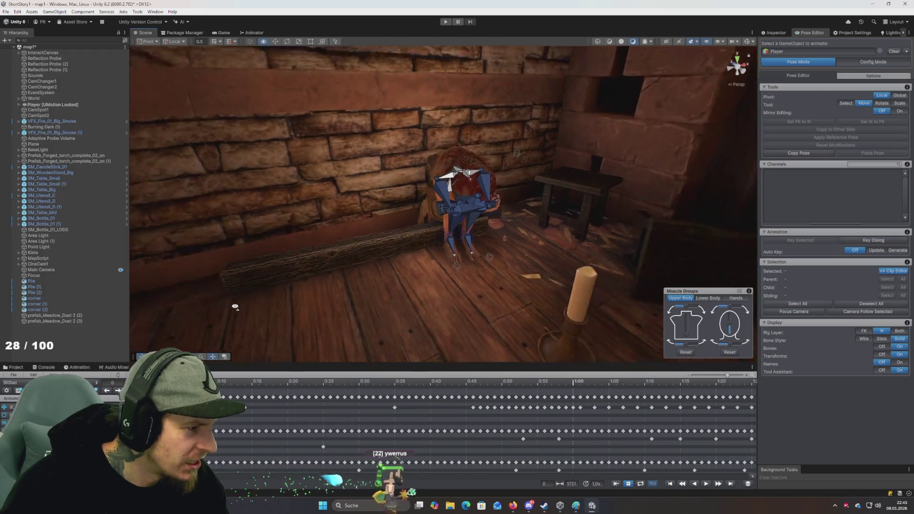
{"action": "scroll", "coordinate": [259, 310], "scroll_direction": "up", "scroll_amount": 4}
{"action": "left_click_drag", "start_coordinate": [260, 310], "coordinate": [214, 279]}
{"action": "scroll", "coordinate": [248, 300], "scroll_direction": "down", "scroll_amount": 3}
{"action": "key", "text": "space"}
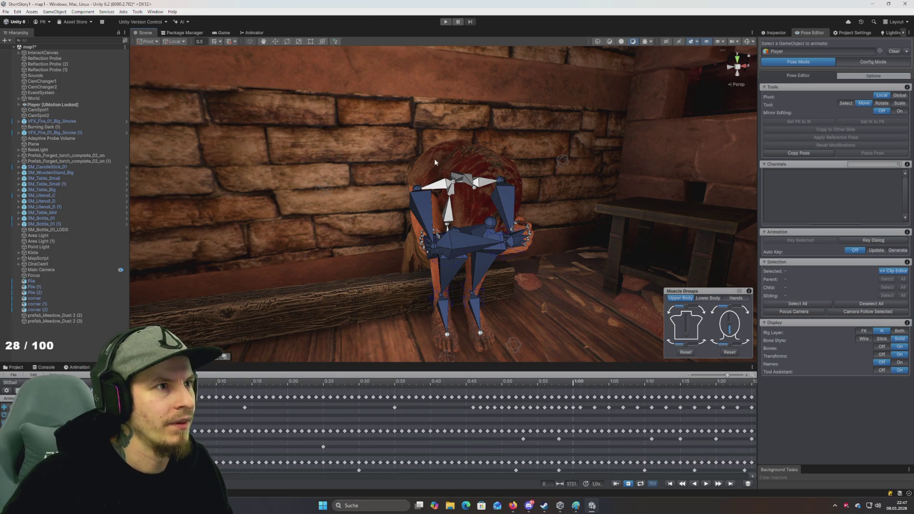
Step: Delete the empty Clip1, confirming Yes, then reopen File > Import Clips
{"action": "scroll", "coordinate": [436, 158], "scroll_direction": "down", "scroll_amount": 5}
{"action": "scroll", "coordinate": [440, 160], "scroll_direction": "up", "scroll_amount": 8}
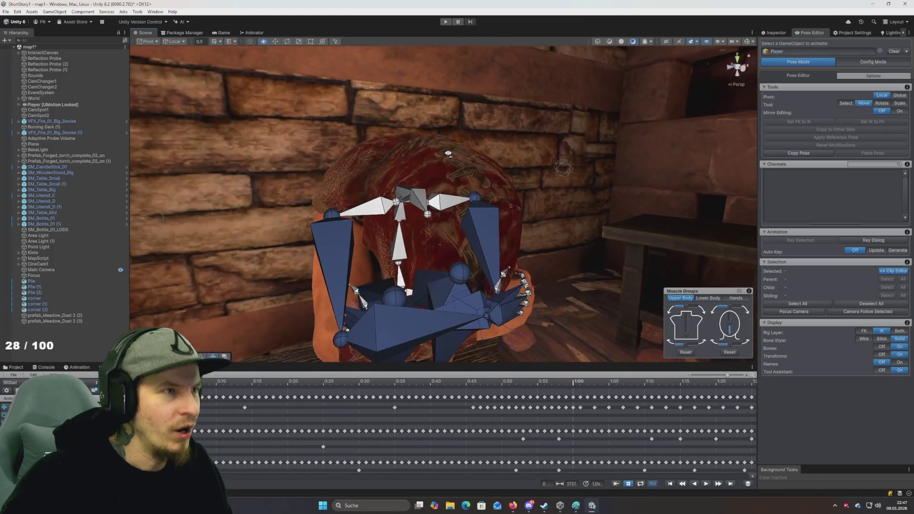
{"action": "scroll", "coordinate": [447, 164], "scroll_direction": "down", "scroll_amount": 3}
{"action": "scroll", "coordinate": [447, 164], "scroll_direction": "up", "scroll_amount": 5}
{"action": "scroll", "coordinate": [447, 164], "scroll_direction": "down", "scroll_amount": 5}
{"action": "scroll", "coordinate": [447, 164], "scroll_direction": "up", "scroll_amount": 5}
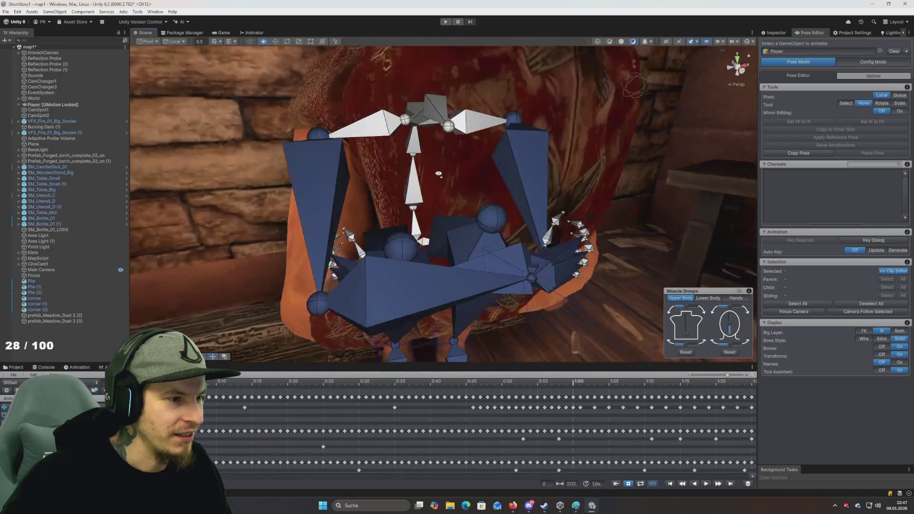
{"action": "scroll", "coordinate": [447, 164], "scroll_direction": "down", "scroll_amount": 3}
{"action": "scroll", "coordinate": [447, 163], "scroll_direction": "down", "scroll_amount": 2}
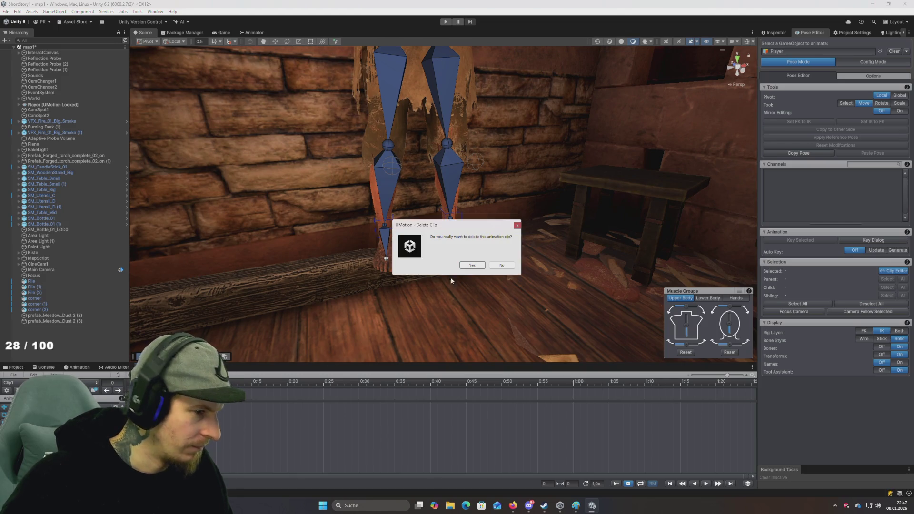
{"action": "left_click", "coordinate": [477, 267]}
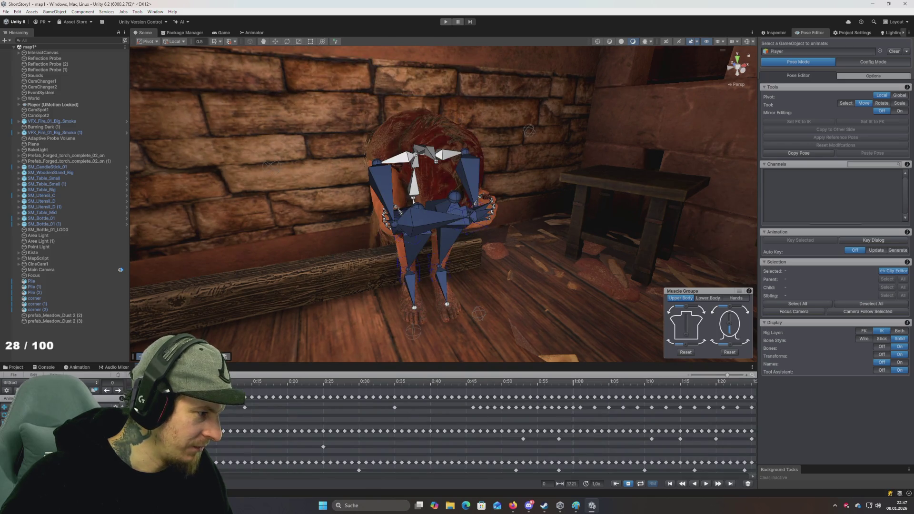
{"action": "left_click", "coordinate": [13, 375]}
{"action": "left_click", "coordinate": [29, 414]}
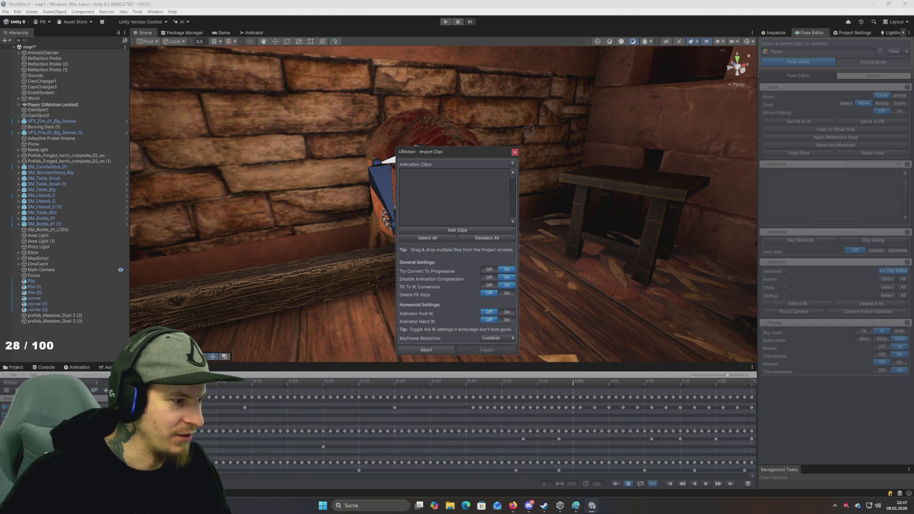
Step: Search the project assets for 'tad' and close the UMotion Import Clips window
{"action": "left_click", "coordinate": [15, 368]}
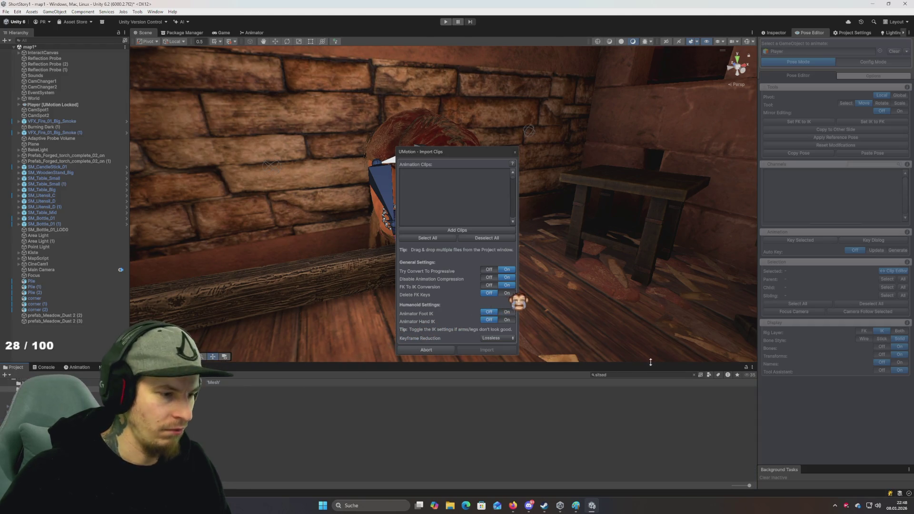
{"action": "left_click", "coordinate": [642, 374]}
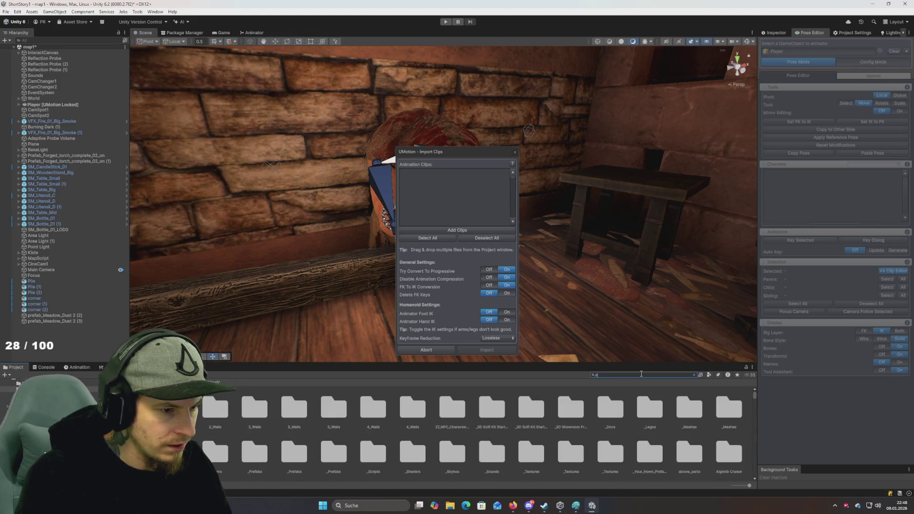
{"action": "type", "text": "it"}
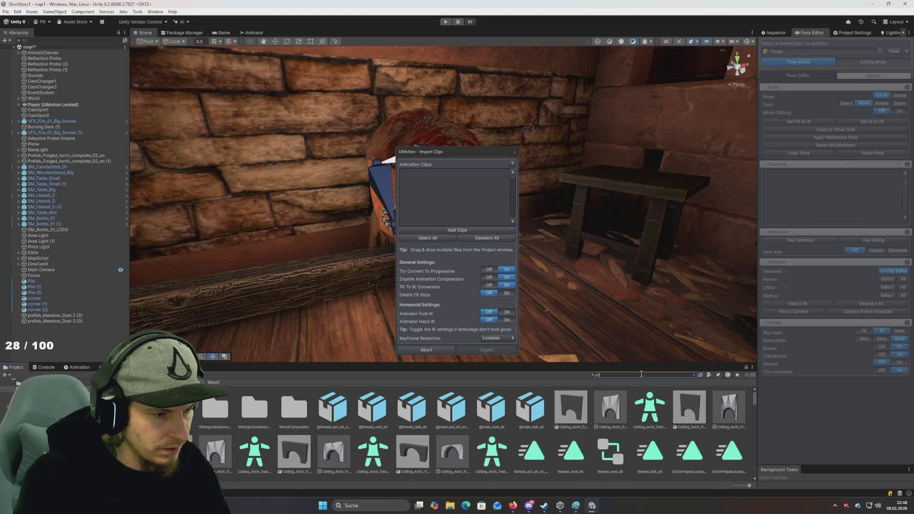
{"action": "type", "text": "a"}
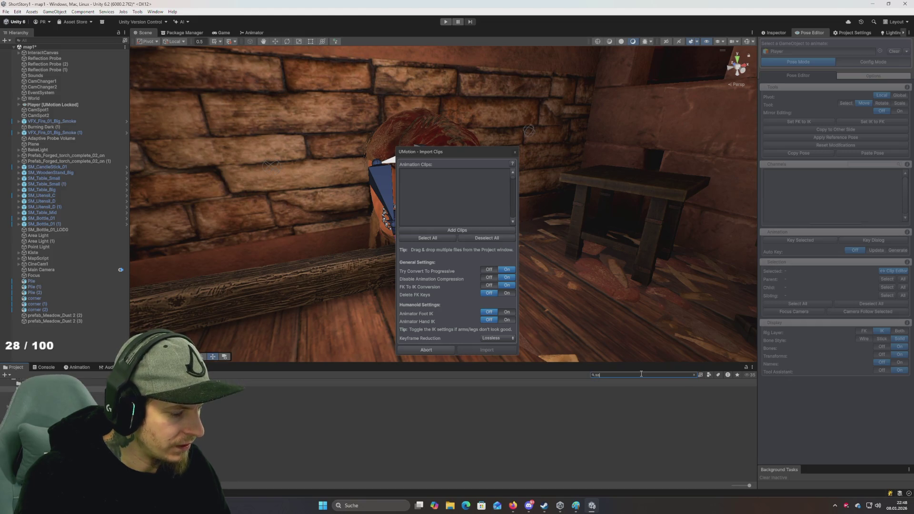
{"action": "type", "text": "d"}
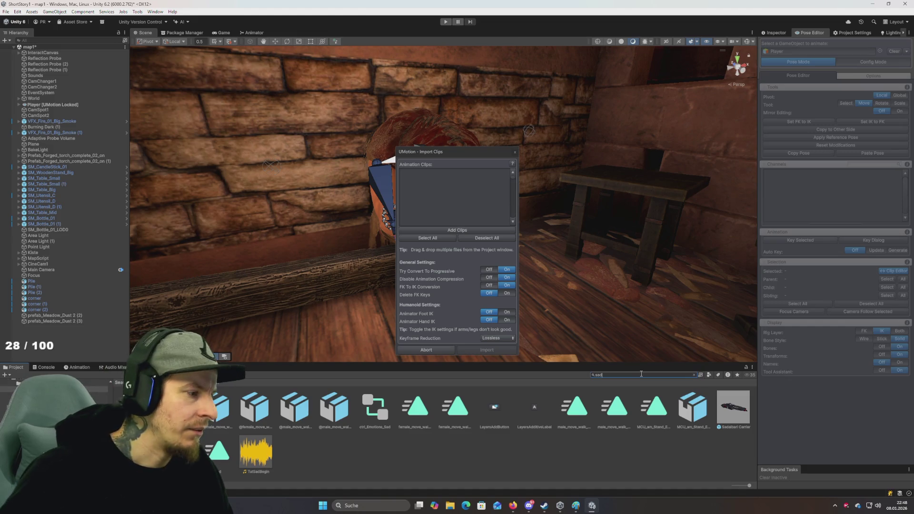
{"action": "left_click", "coordinate": [515, 153]}
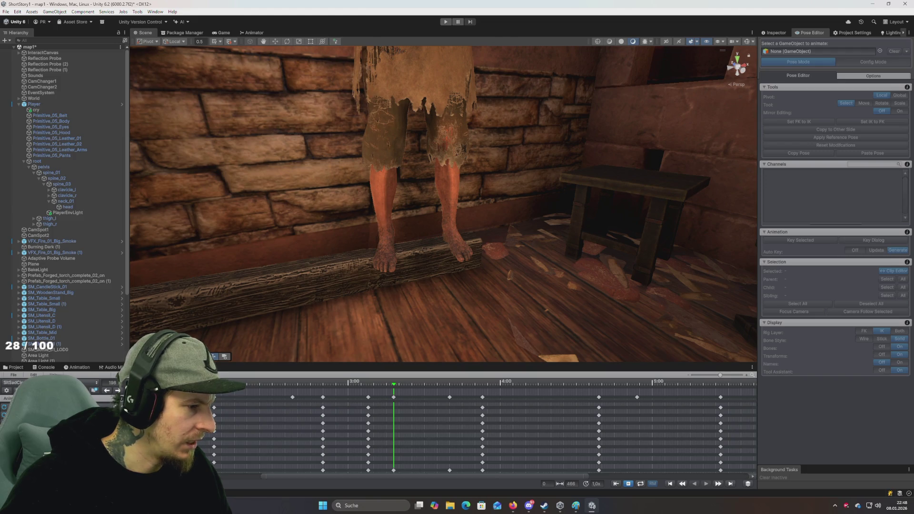
Step: Assign the Player as the UMotion Pose Editor's GameObject and stop clip playback
{"action": "scroll", "coordinate": [282, 427], "scroll_direction": "down", "scroll_amount": 3}
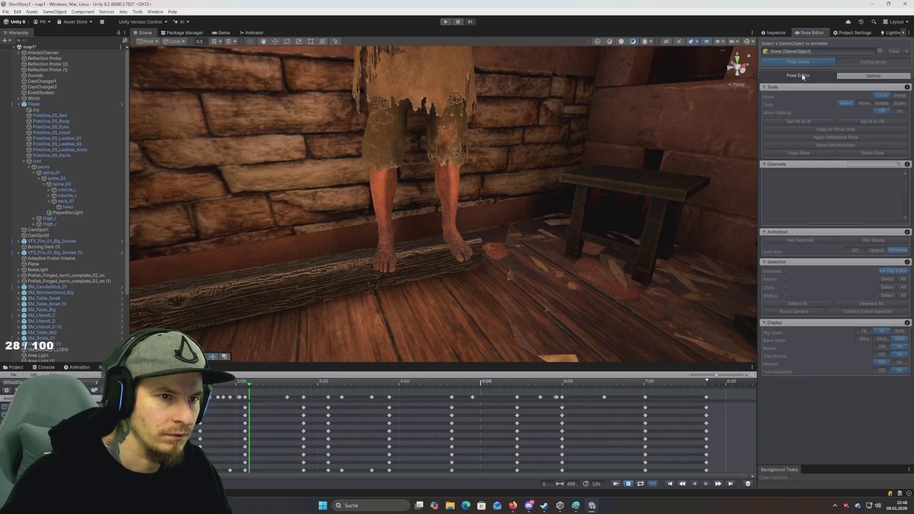
{"action": "scroll", "coordinate": [501, 195], "scroll_direction": "down", "scroll_amount": 5}
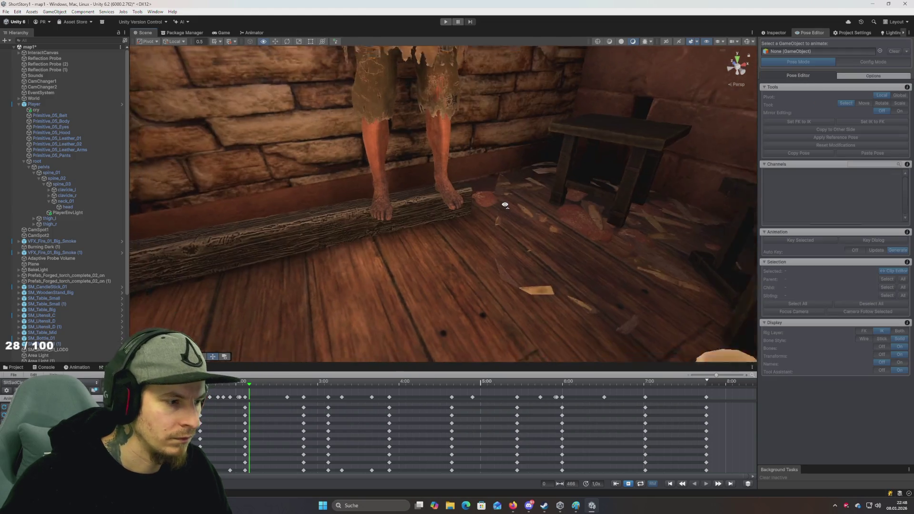
{"action": "scroll", "coordinate": [501, 195], "scroll_direction": "up", "scroll_amount": 2}
{"action": "scroll", "coordinate": [501, 195], "scroll_direction": "down", "scroll_amount": 2}
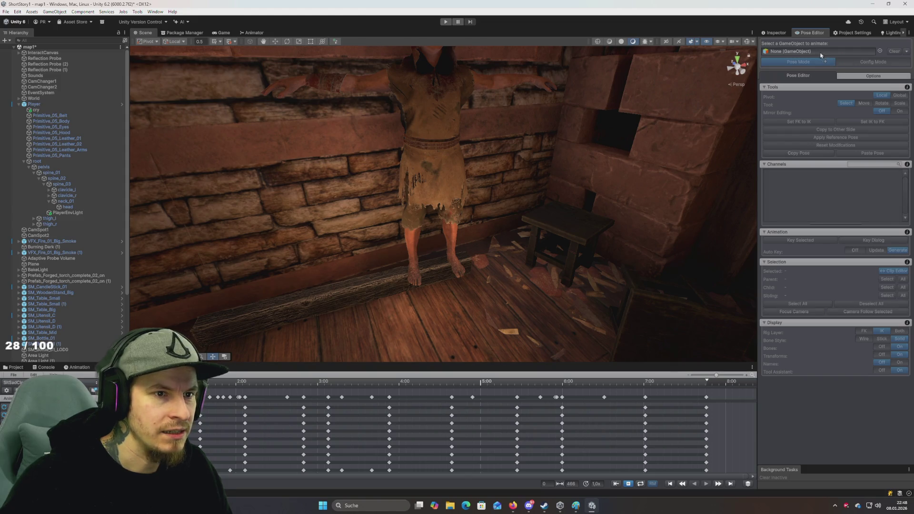
{"action": "left_click_drag", "start_coordinate": [846, 64], "coordinate": [819, 51]}
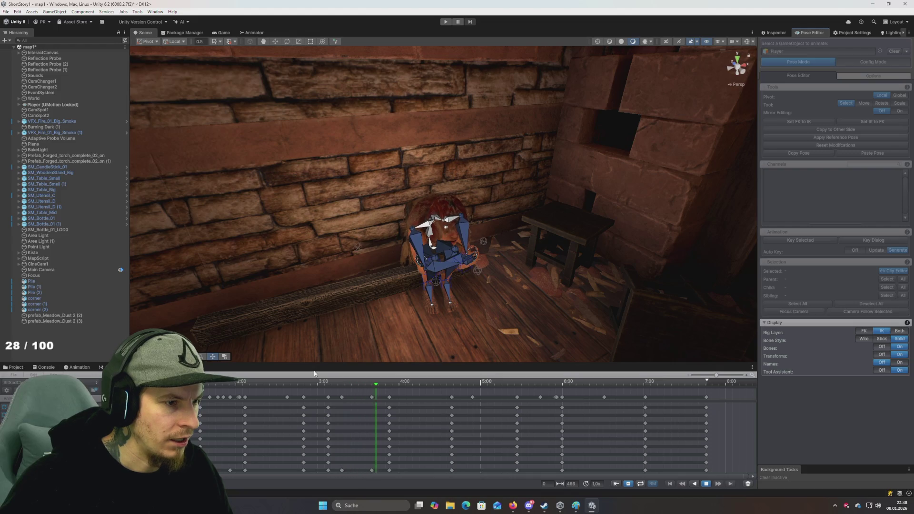
{"action": "key", "text": "space"}
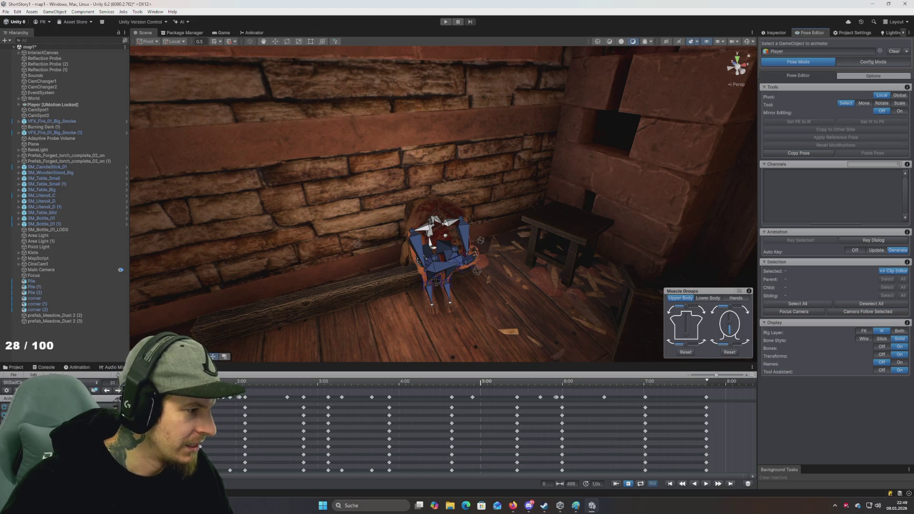
Step: Export the current clip from UMotion as SitSadClose
{"action": "left_click", "coordinate": [14, 378]}
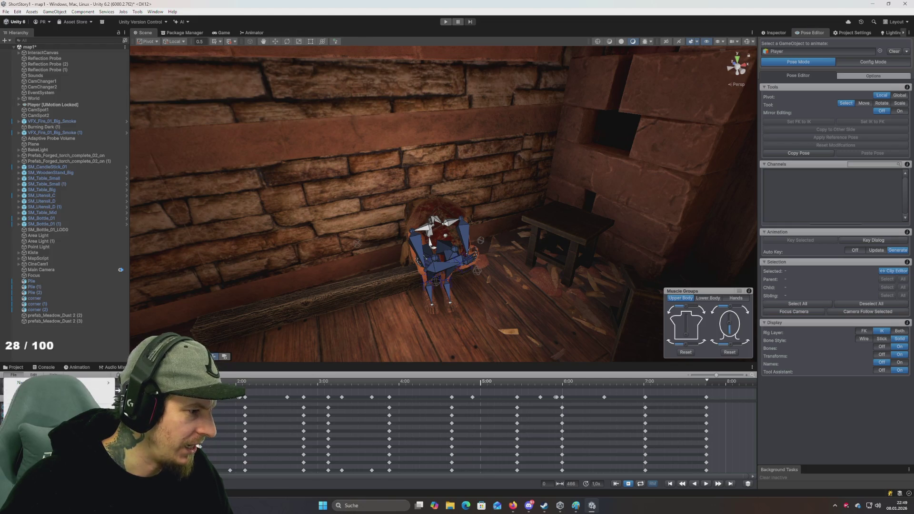
{"action": "left_click", "coordinate": [143, 415]}
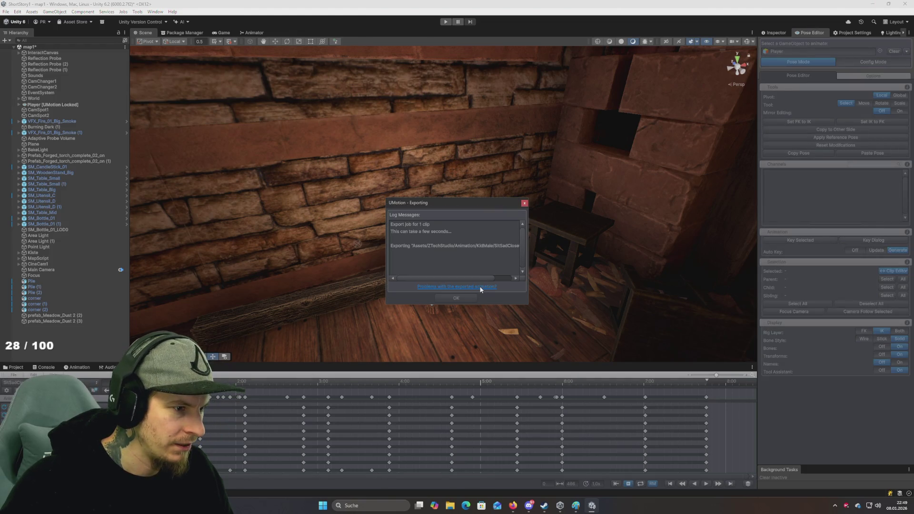
{"action": "left_click", "coordinate": [470, 297]}
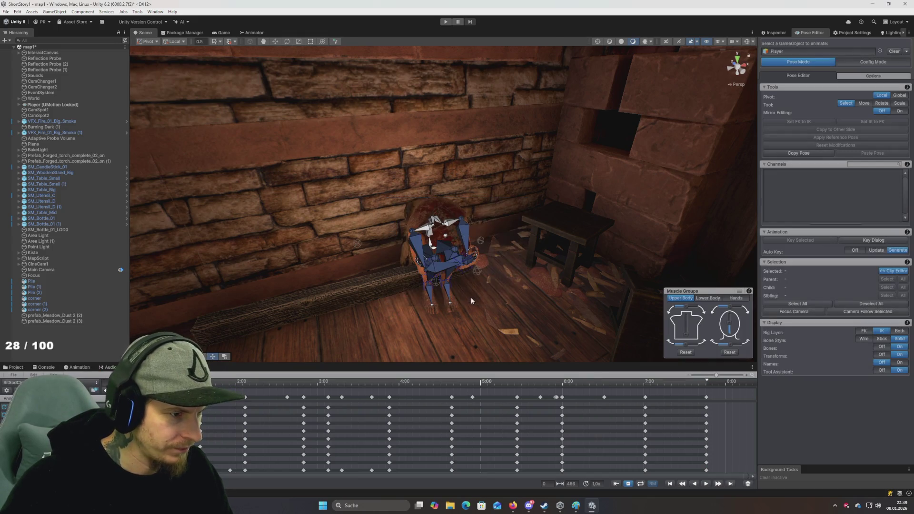
Step: Load the SitSad clip into the UMotion clip editor
{"action": "left_click", "coordinate": [16, 376]}
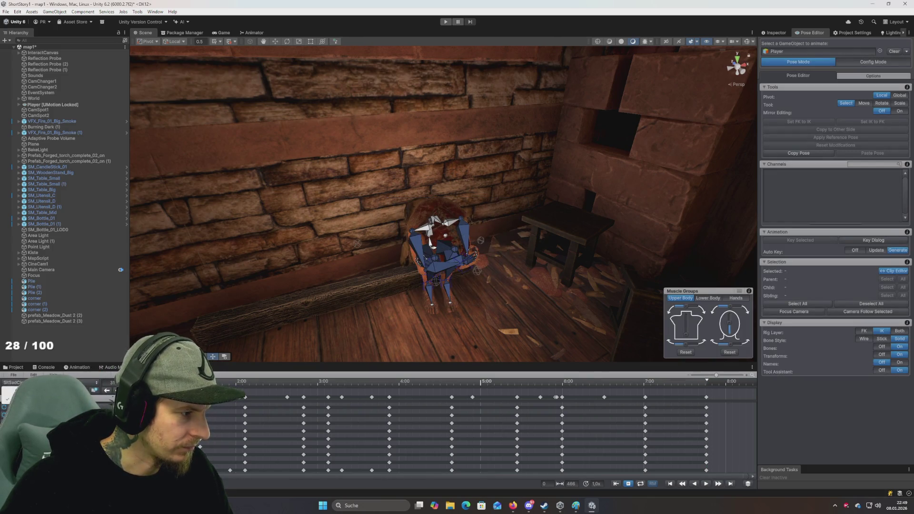
{"action": "left_click", "coordinate": [17, 377]}
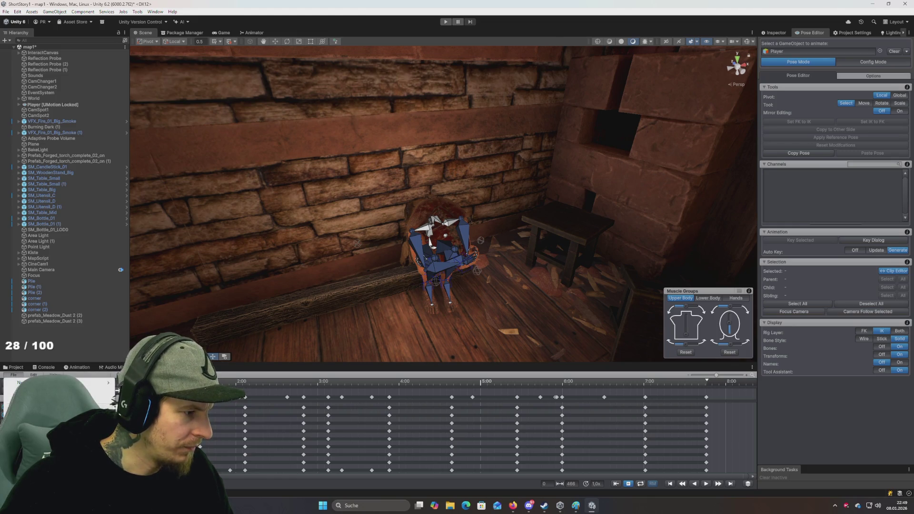
{"action": "left_click", "coordinate": [200, 380]}
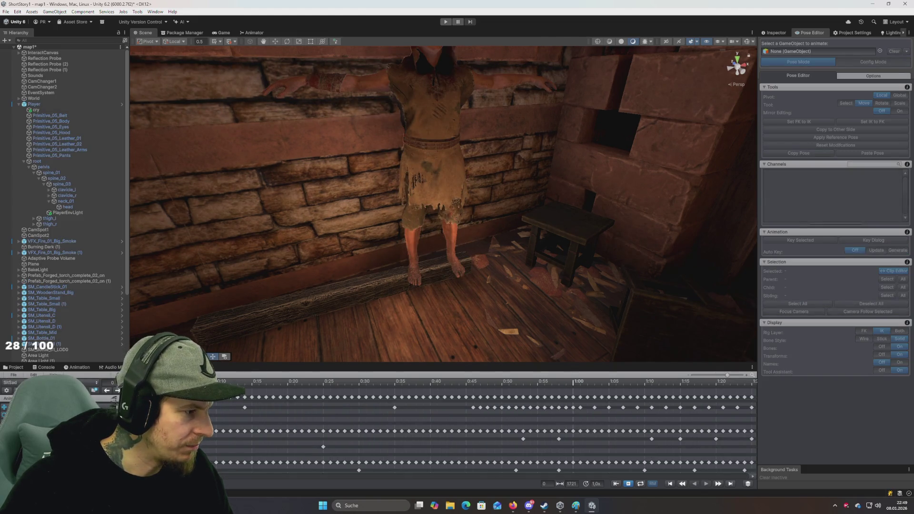
{"action": "left_click", "coordinate": [14, 375]}
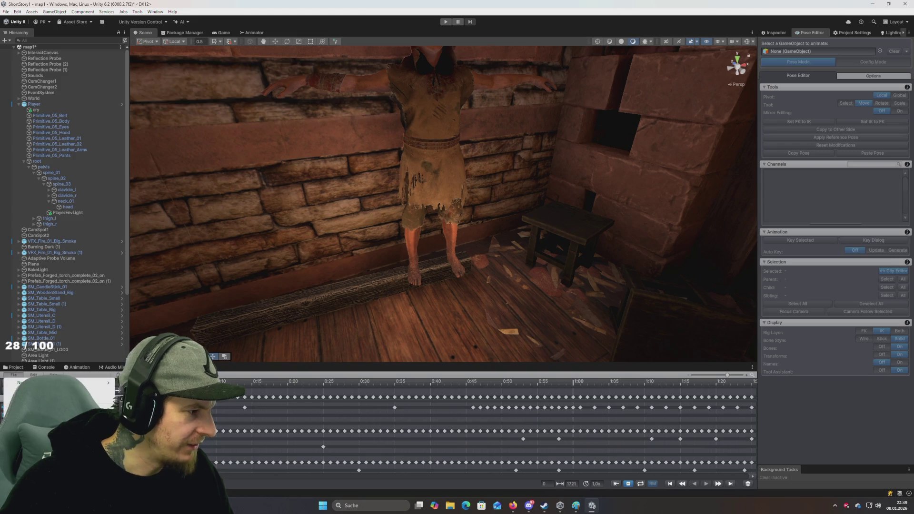
{"action": "left_click", "coordinate": [19, 412]}
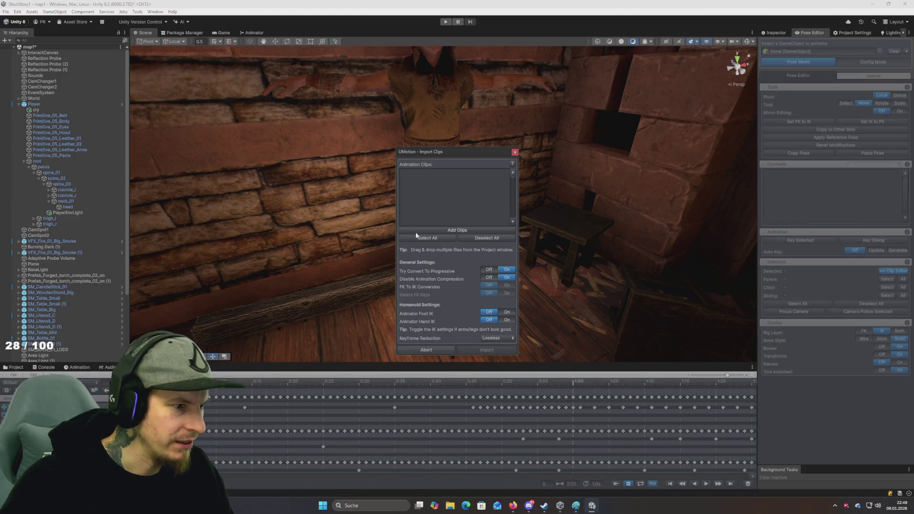
{"action": "left_click", "coordinate": [14, 368]}
{"action": "left_click", "coordinate": [613, 375]}
{"action": "type", "text": "sitsad"}
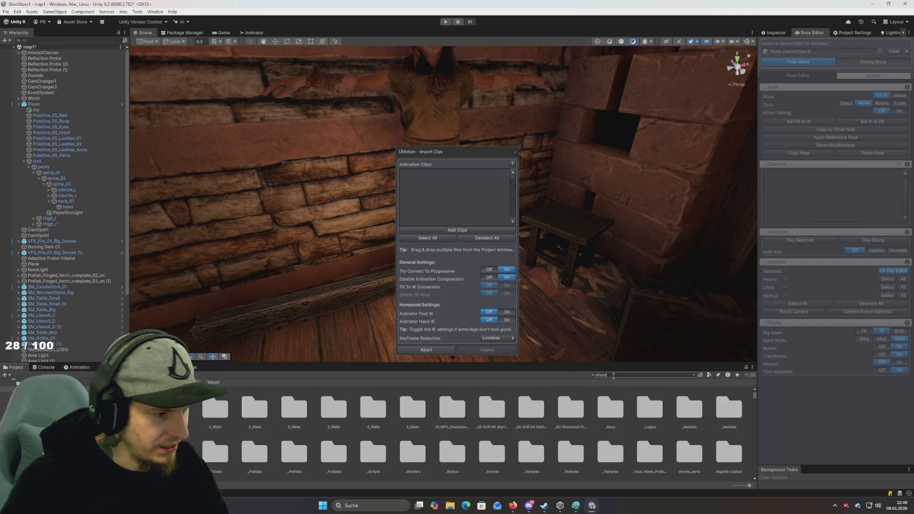
{"action": "left_click", "coordinate": [77, 367]}
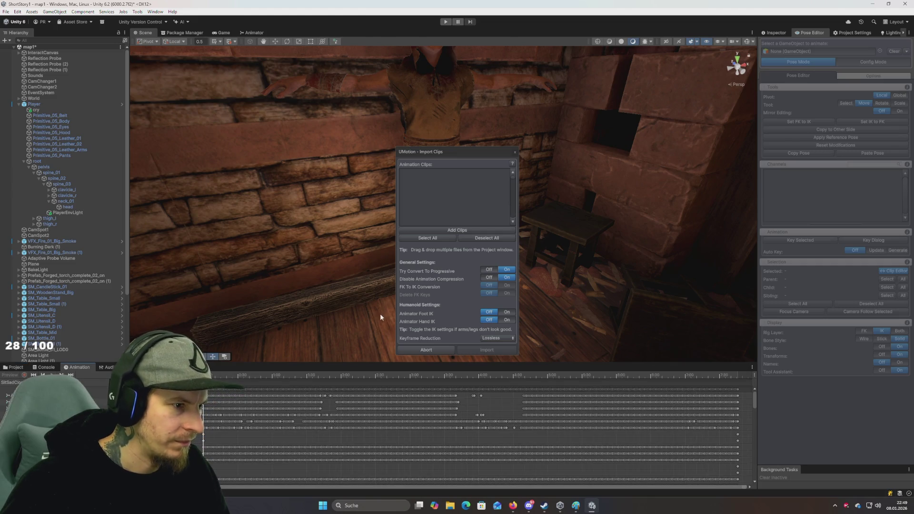
{"action": "scroll", "coordinate": [301, 420], "scroll_direction": "up", "scroll_amount": 6}
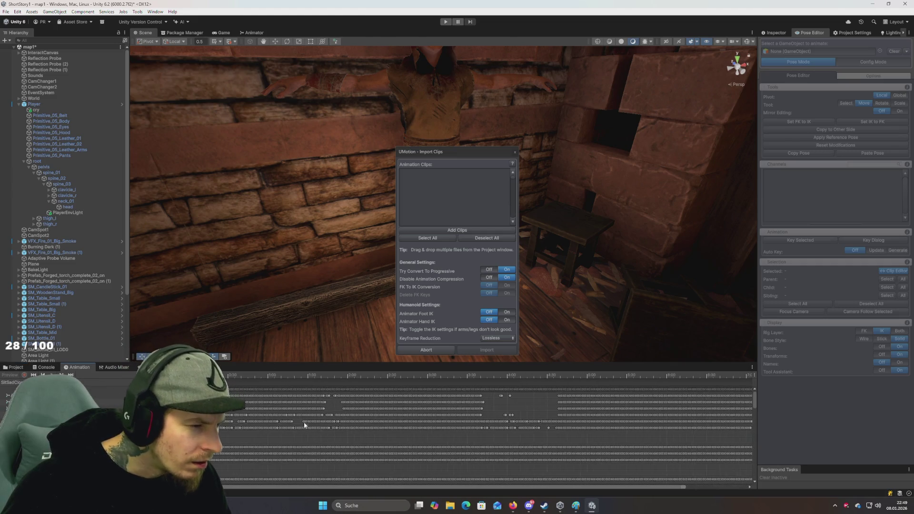
{"action": "scroll", "coordinate": [312, 432], "scroll_direction": "up", "scroll_amount": 2}
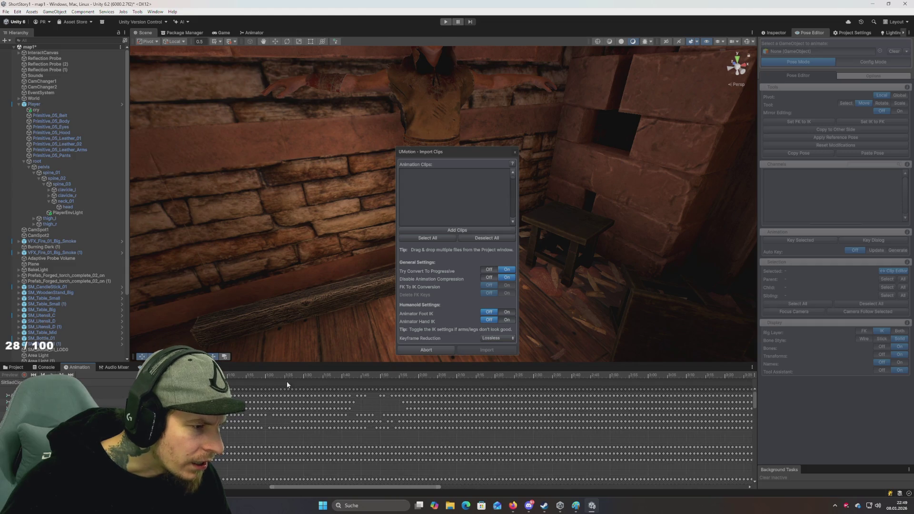
{"action": "scroll", "coordinate": [283, 422], "scroll_direction": "up", "scroll_amount": 2}
{"action": "scroll", "coordinate": [284, 419], "scroll_direction": "up", "scroll_amount": 1}
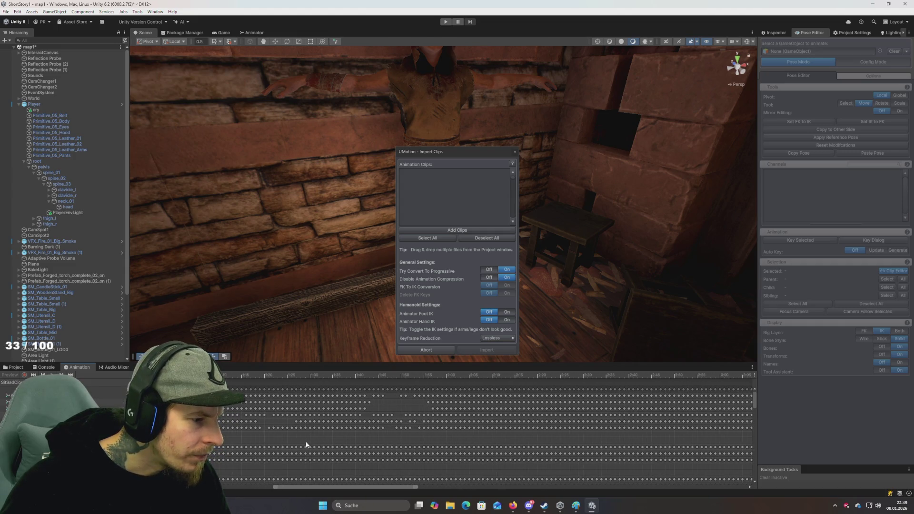
{"action": "left_click_drag", "start_coordinate": [290, 484], "coordinate": [240, 486]}
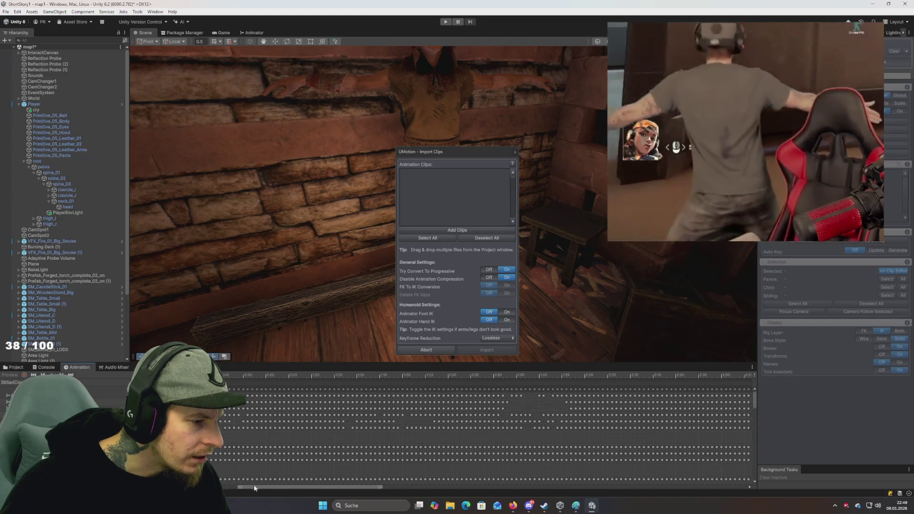
{"action": "left_click_drag", "start_coordinate": [473, 153], "coordinate": [614, 164]}
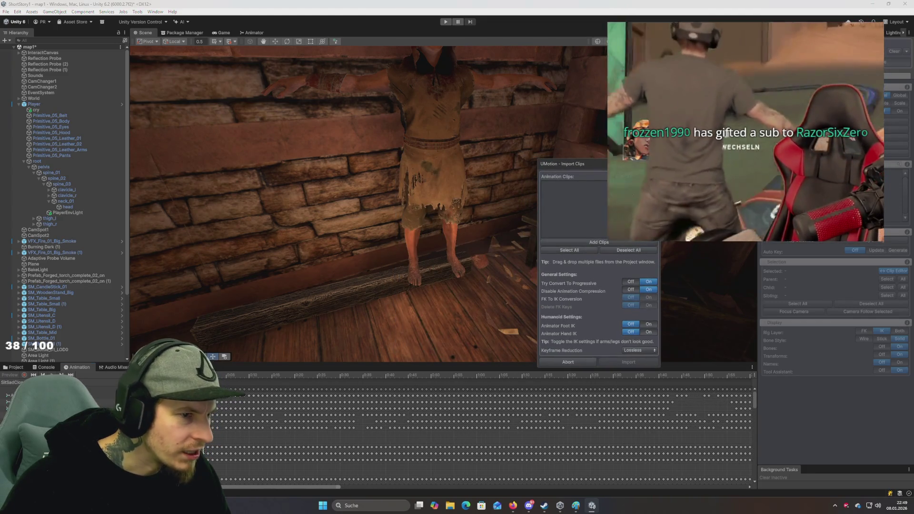
{"action": "left_click", "coordinate": [536, 199]}
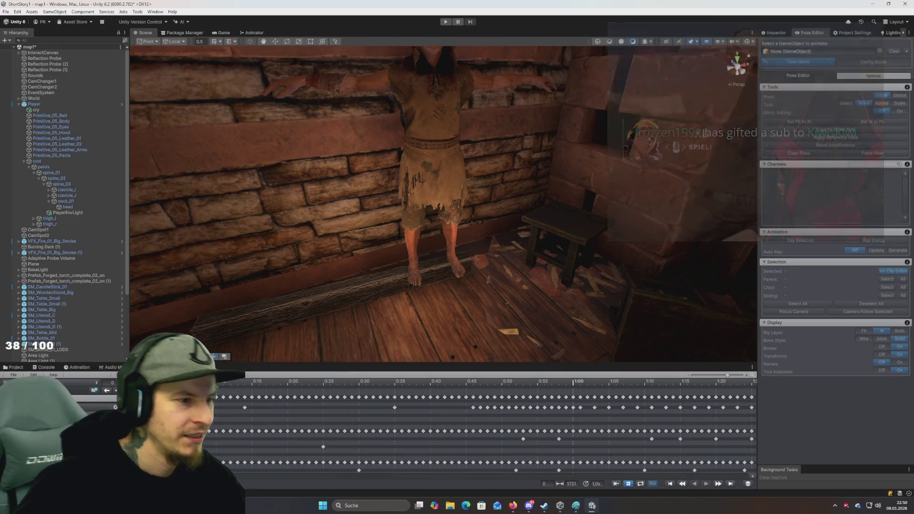
Step: Pull the Scene view back to show the room corner, stool and candle
{"action": "left_click_drag", "start_coordinate": [361, 241], "coordinate": [402, 253]}
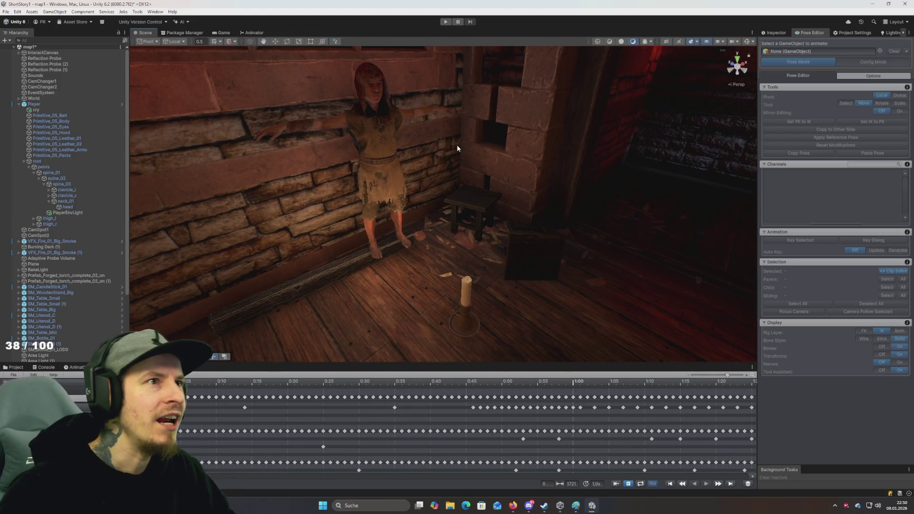